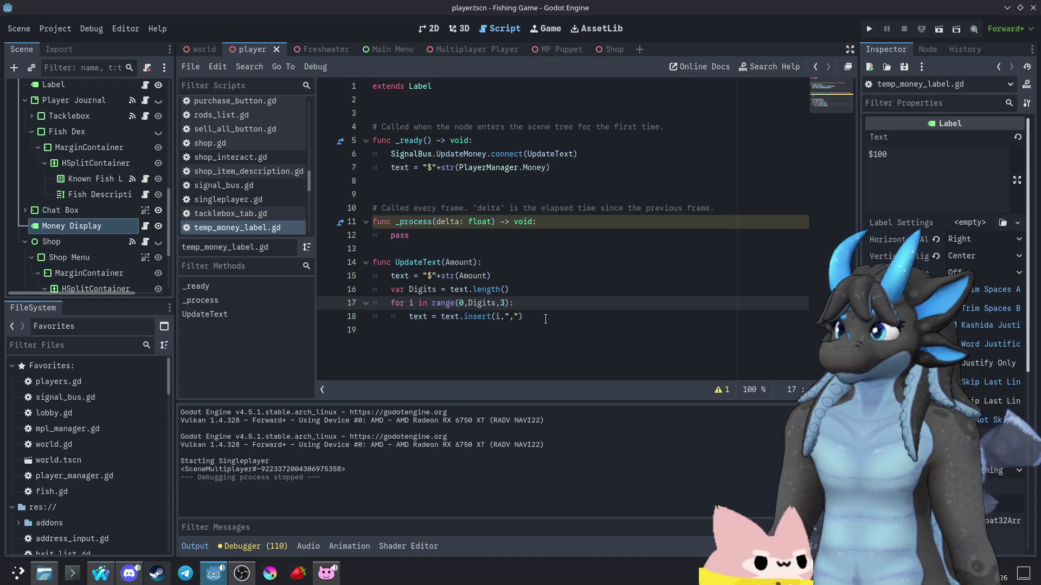
- Delete the text.insert comma line, the Digits and for-loop lines, and leftover blank lines from UpdateText
drag(542, 320, 410, 321)
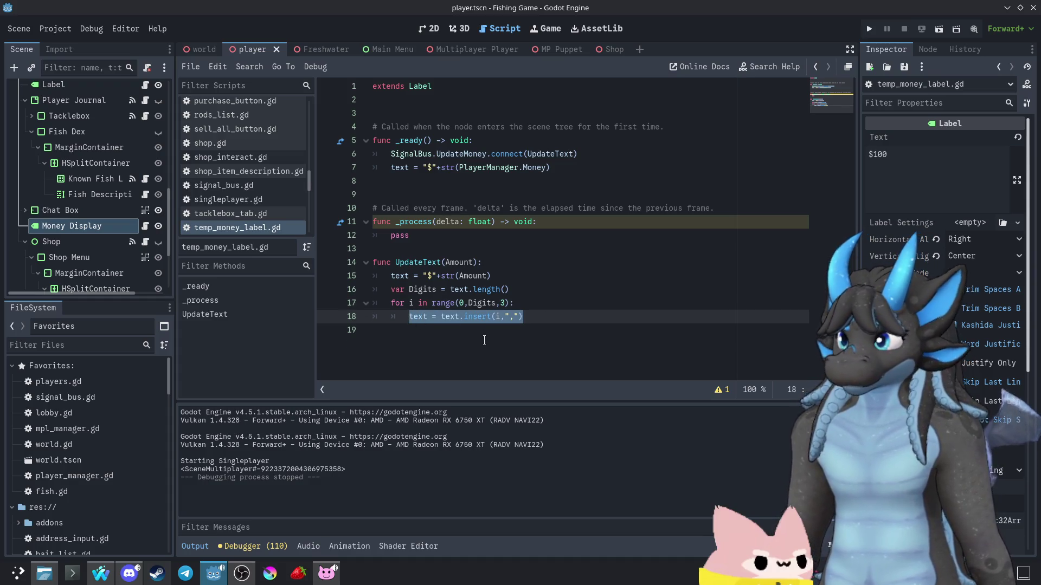
key(BackSpace)
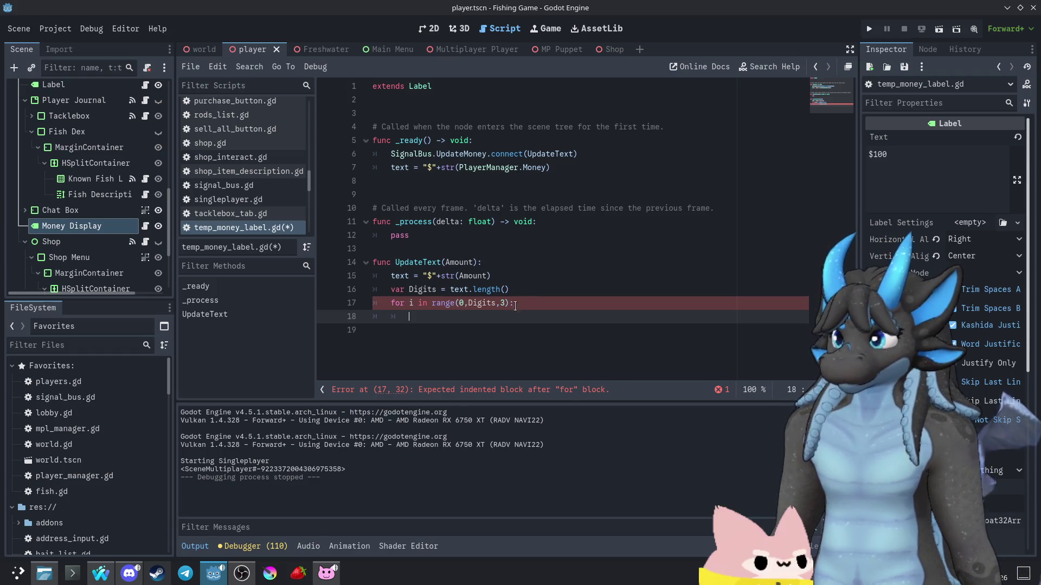
drag(529, 291, 309, 291)
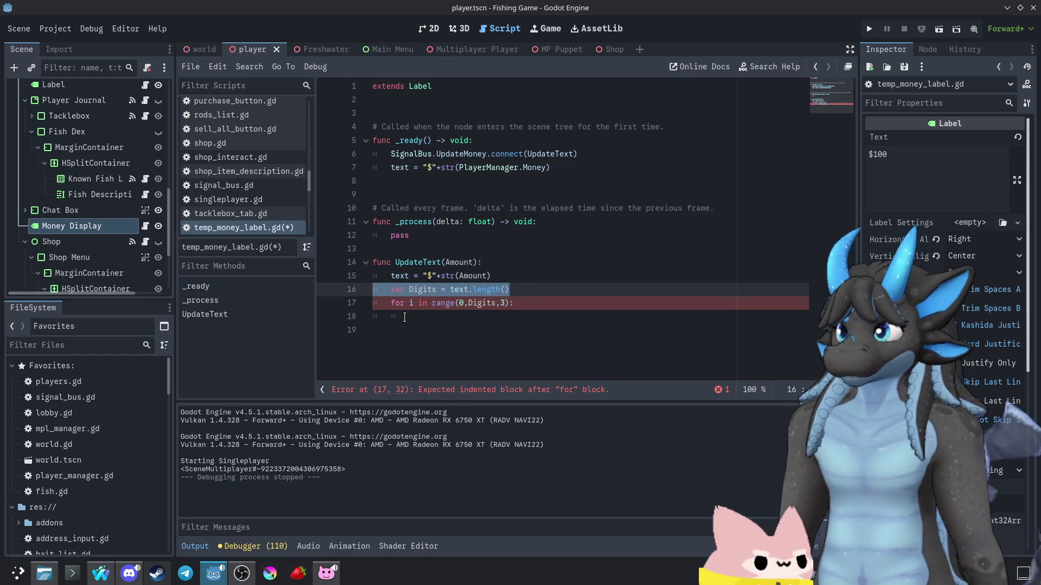
key(BackSpace)
key(BackSpace)
drag(525, 293, 330, 293)
key(BackSpace)
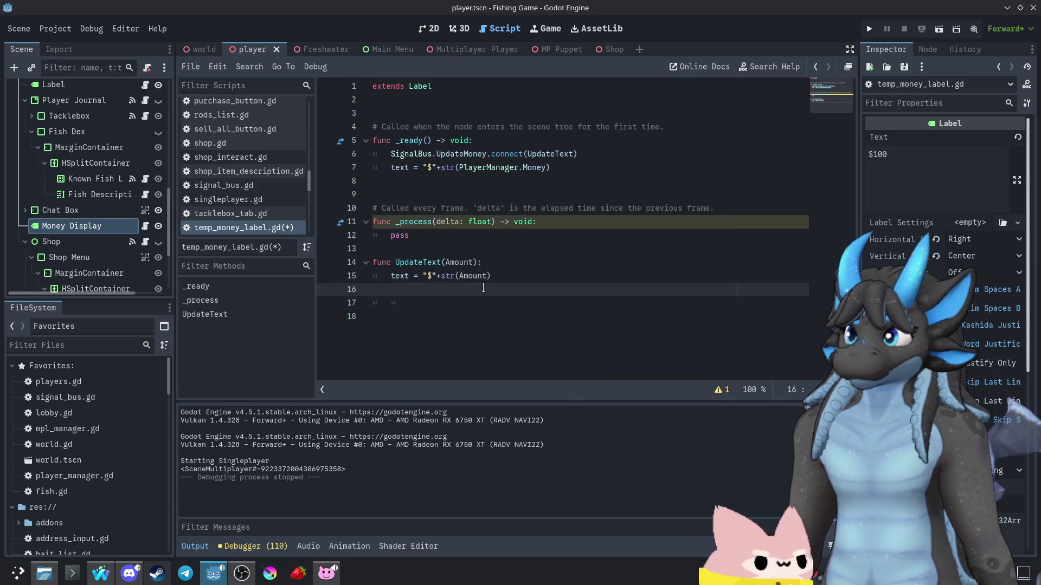
key(BackSpace)
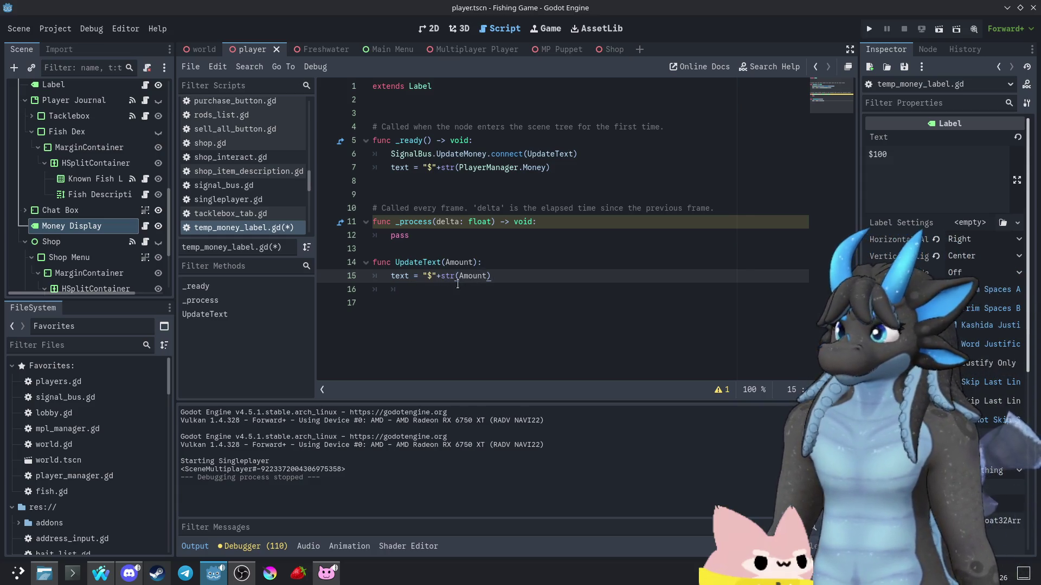
- Replace '"$"+str(Amount)' on line 15 with plain str(Amount), leaving one new line below
drag(493, 279, 422, 277)
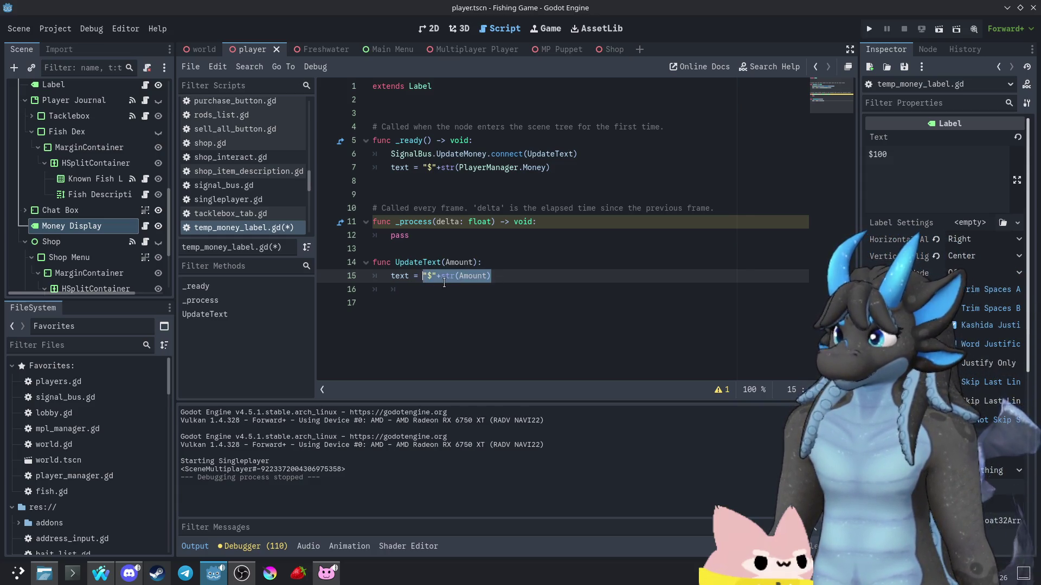
mouse_move(444, 282)
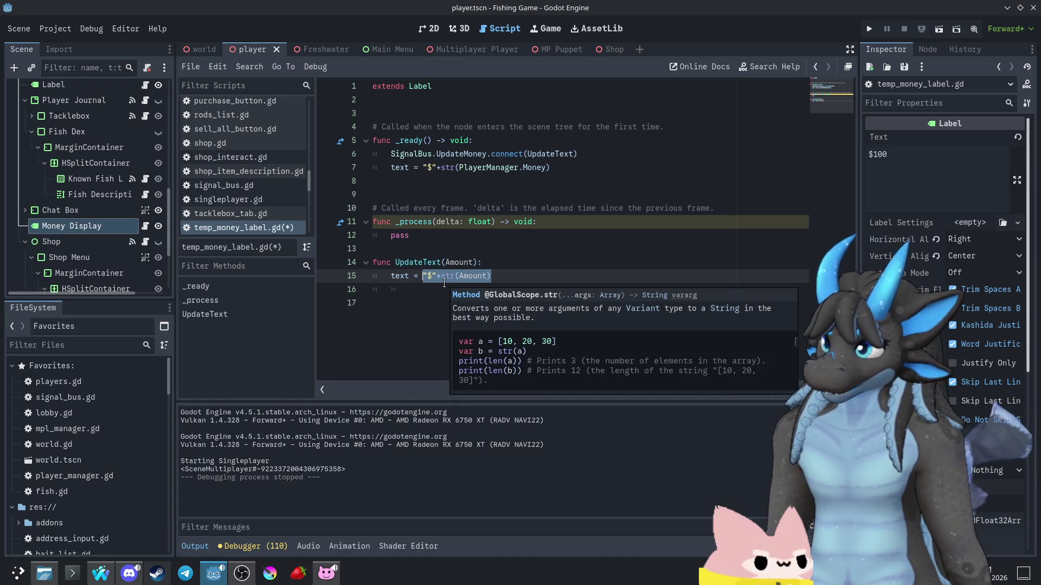
text($)
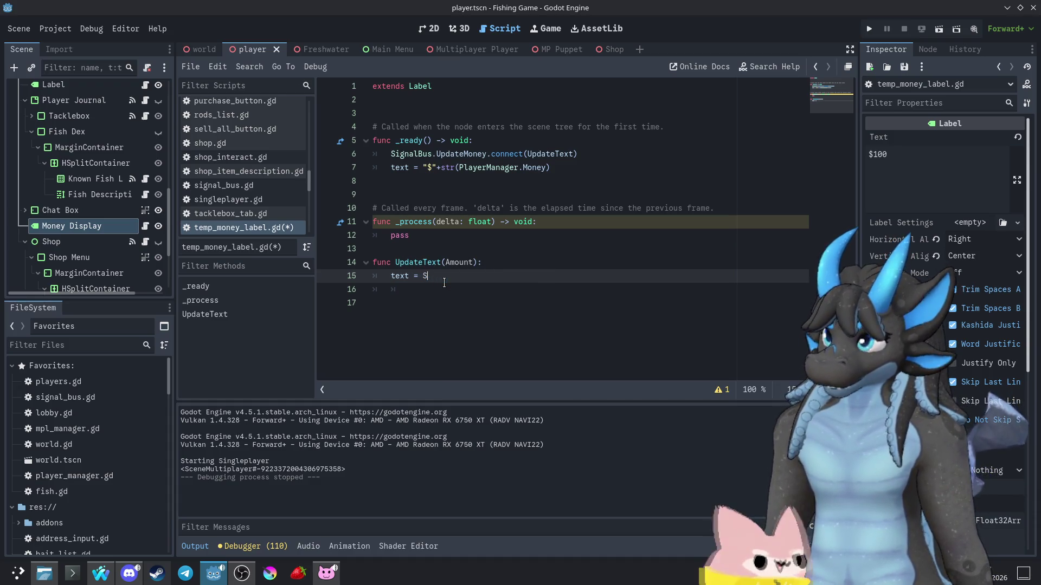
key(BackSpace)
text(str(am)
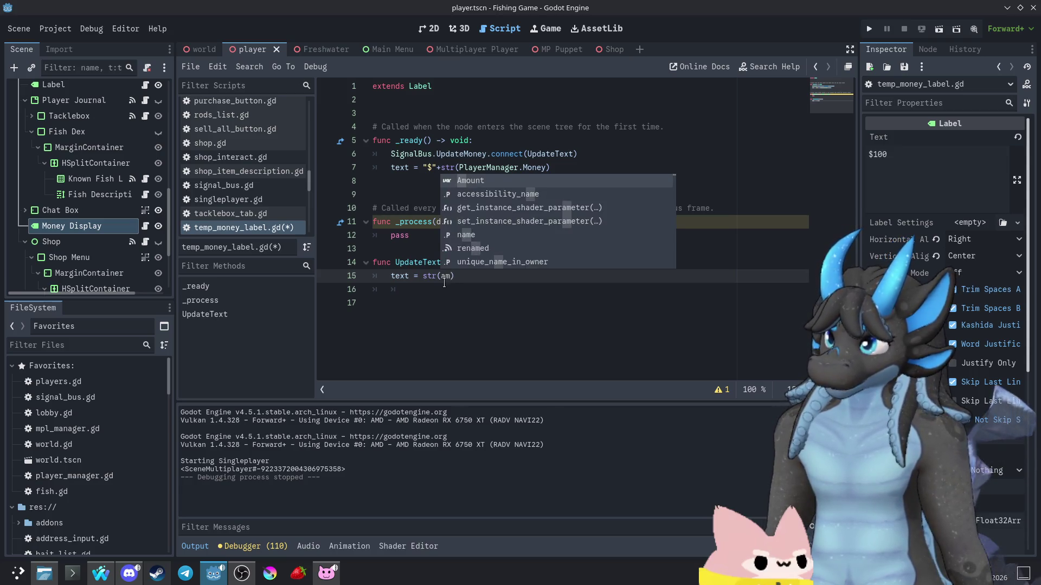
key(BackSpace)
key(BackSpace)
text(Am)
key(Return)
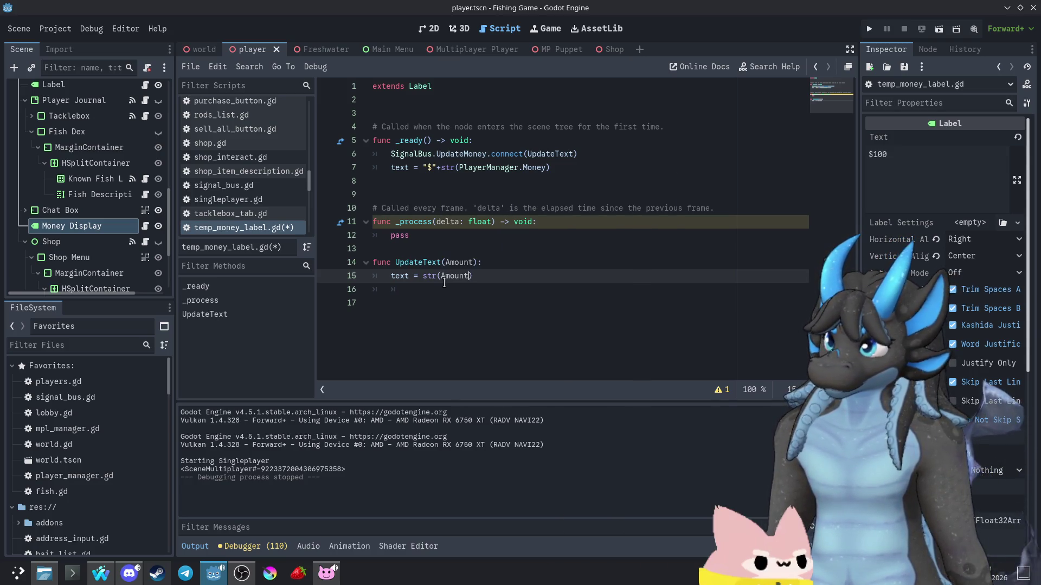
key(Return)
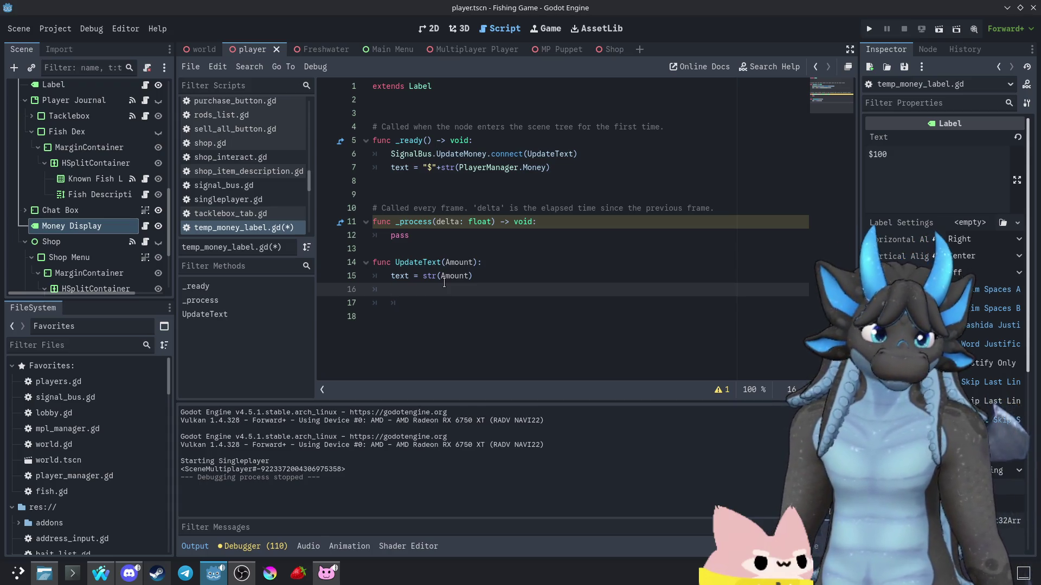
key(Return)
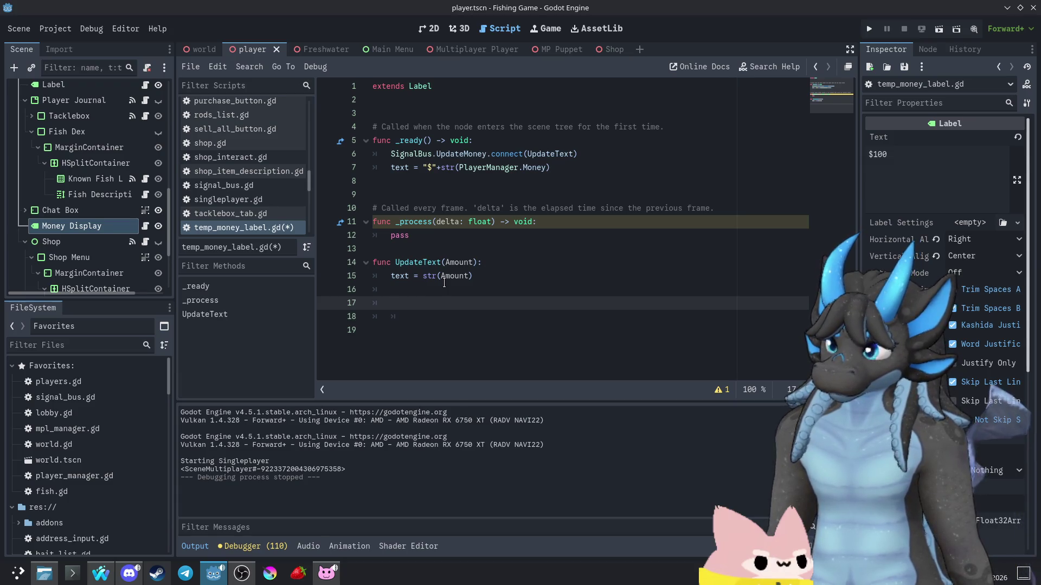
key(BackSpace)
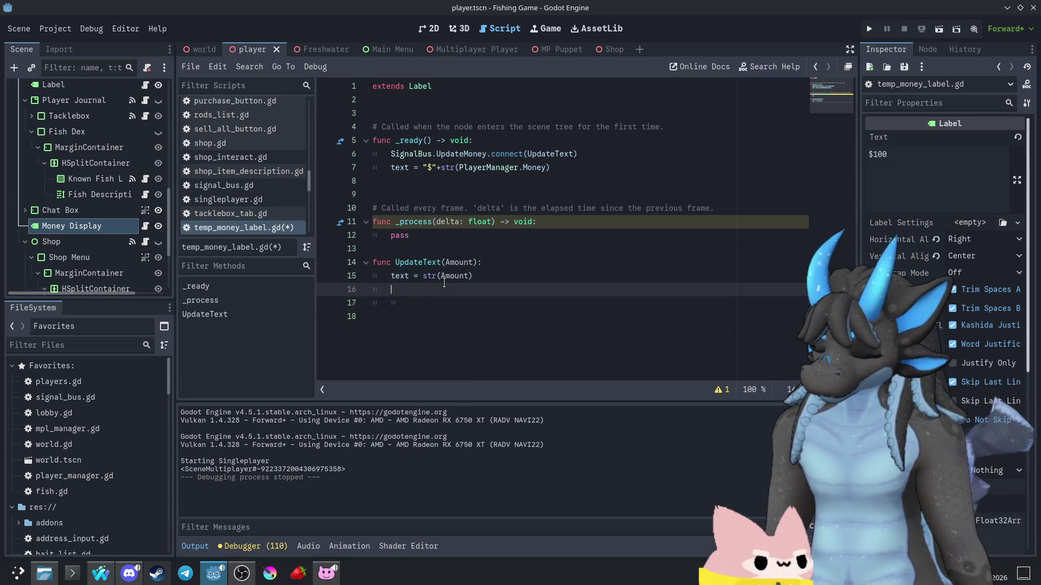
- Add 'var Tally = 0' and a 'for i in range(text.length()):' loop to UpdateText
text(var )
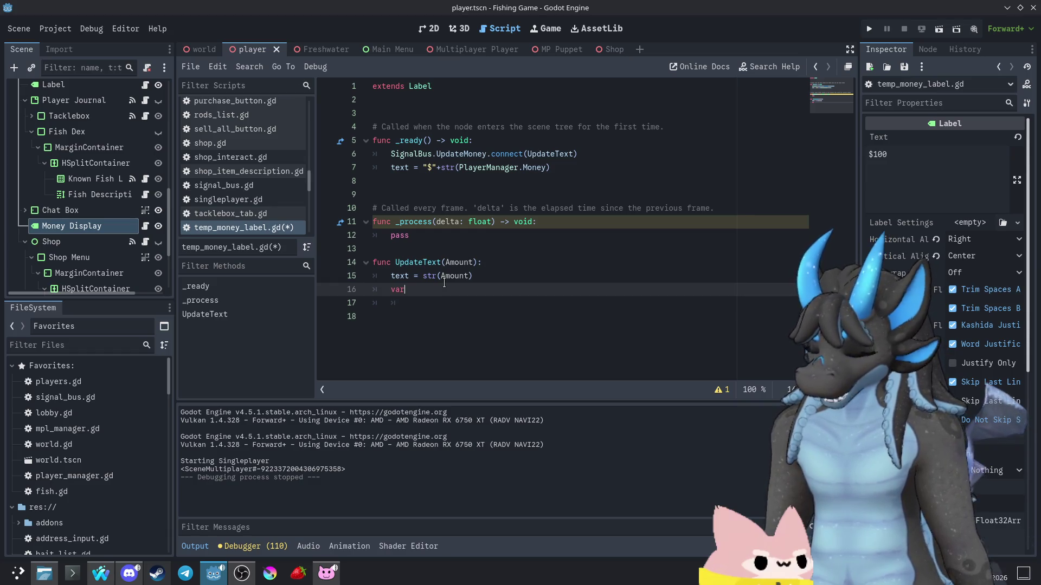
text(Tally = 0)
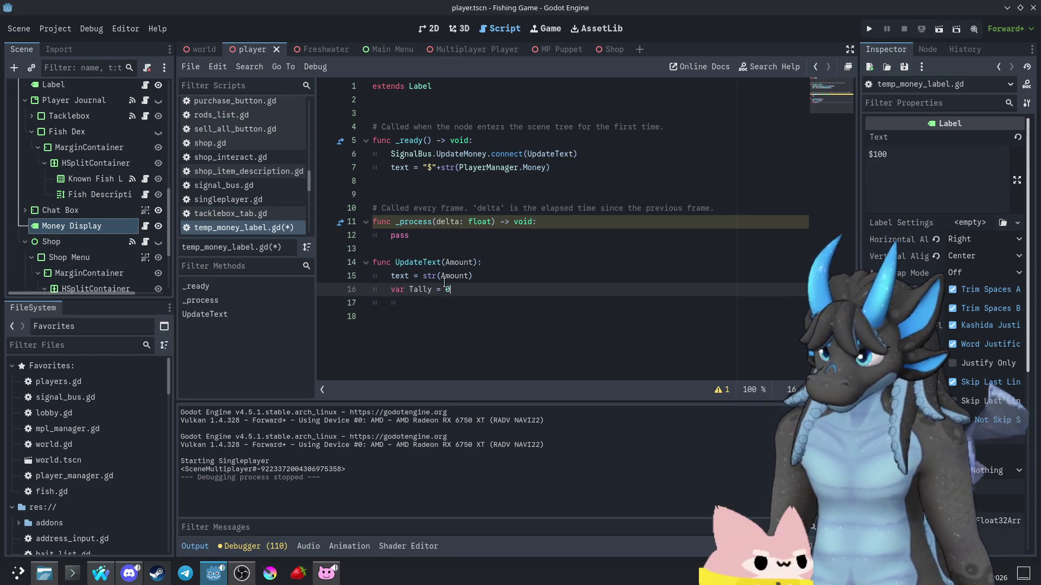
key(Return)
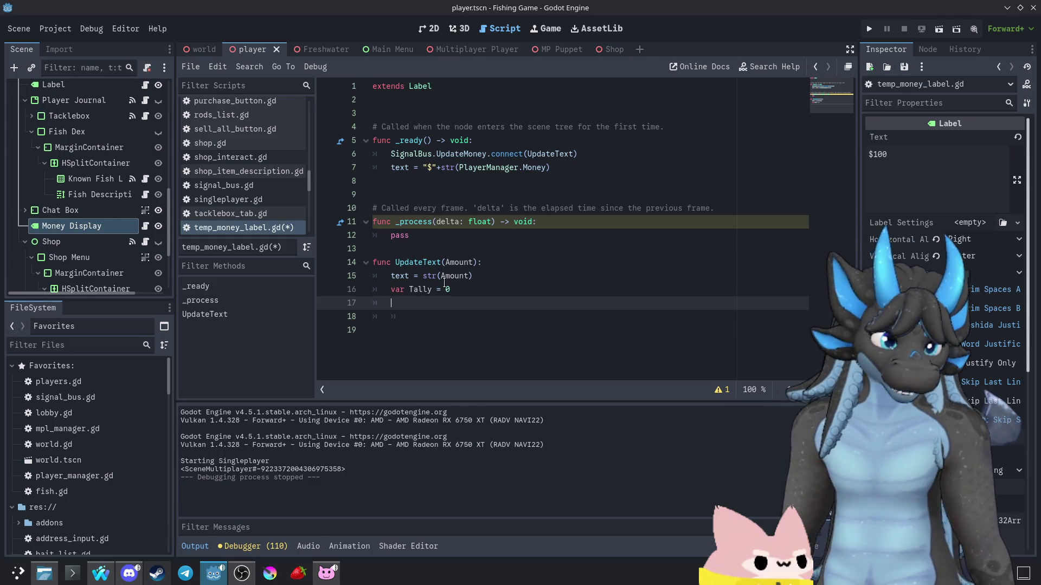
text(for i in)
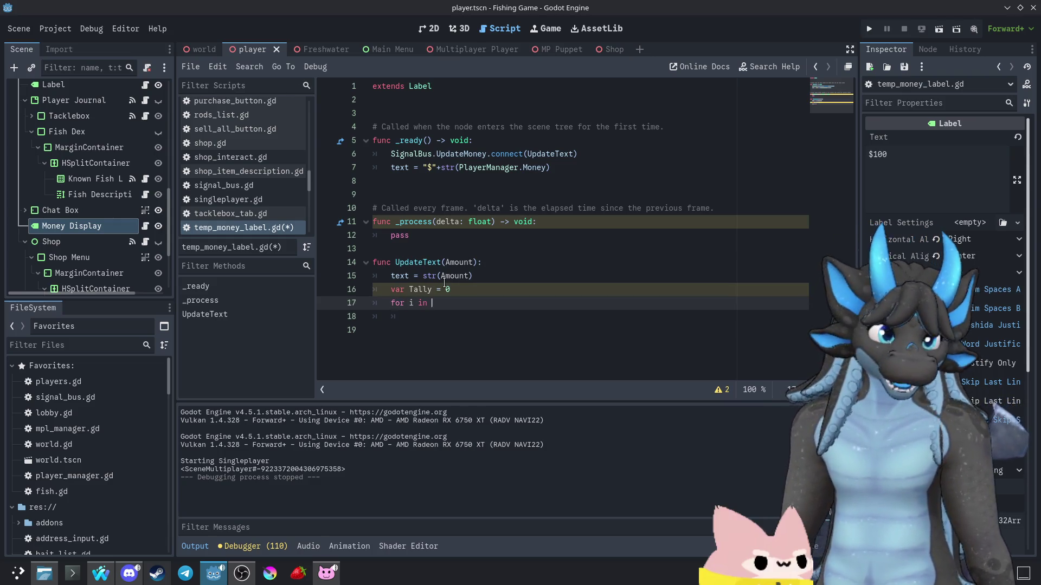
text( range()
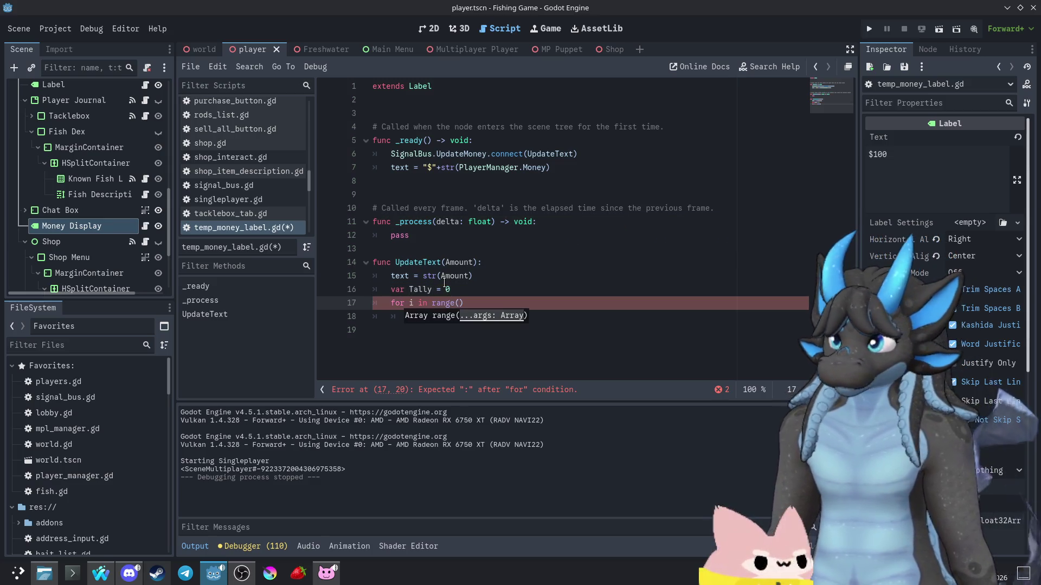
text(text.length()
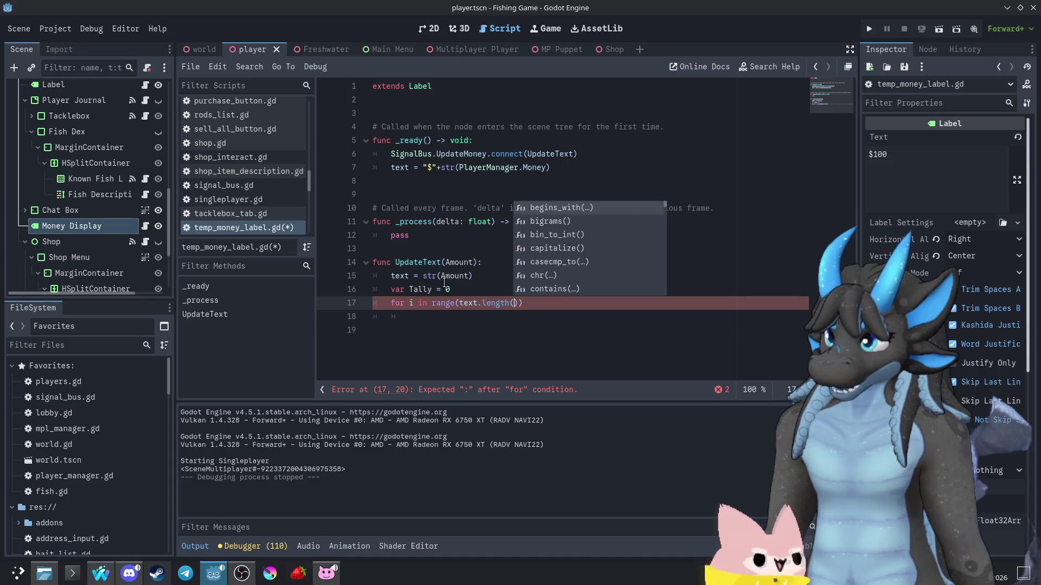
key(Return)
text(,-1,-1)
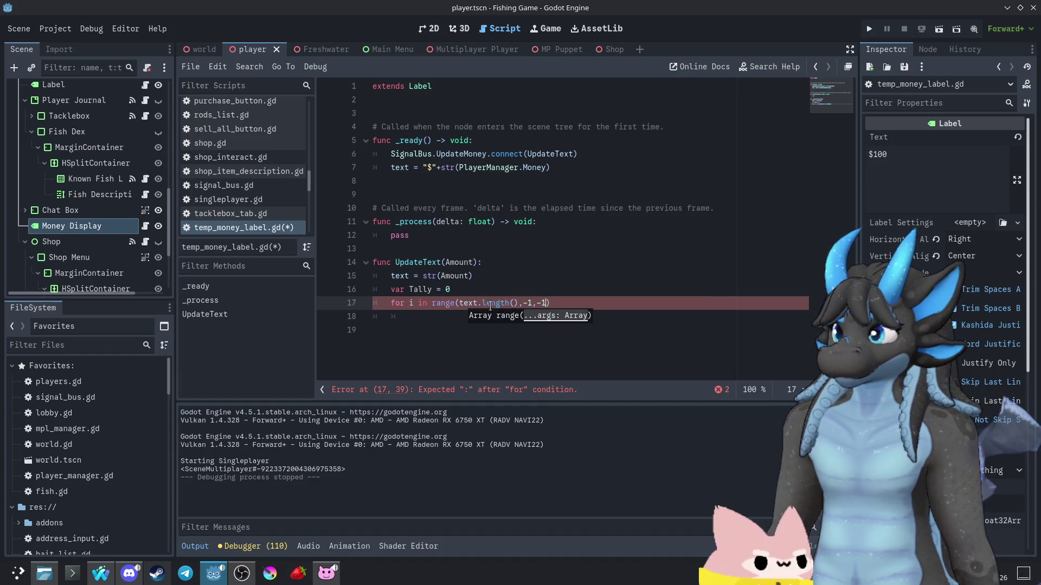
mouse_move(448, 303)
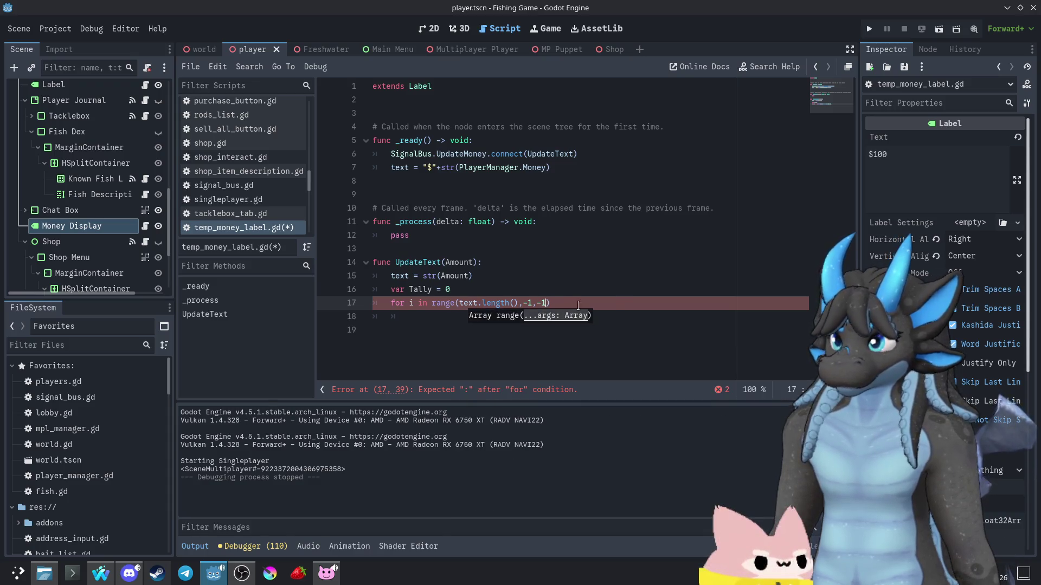
key(BackSpace)
key(BackSpace)
key(BackSpace)
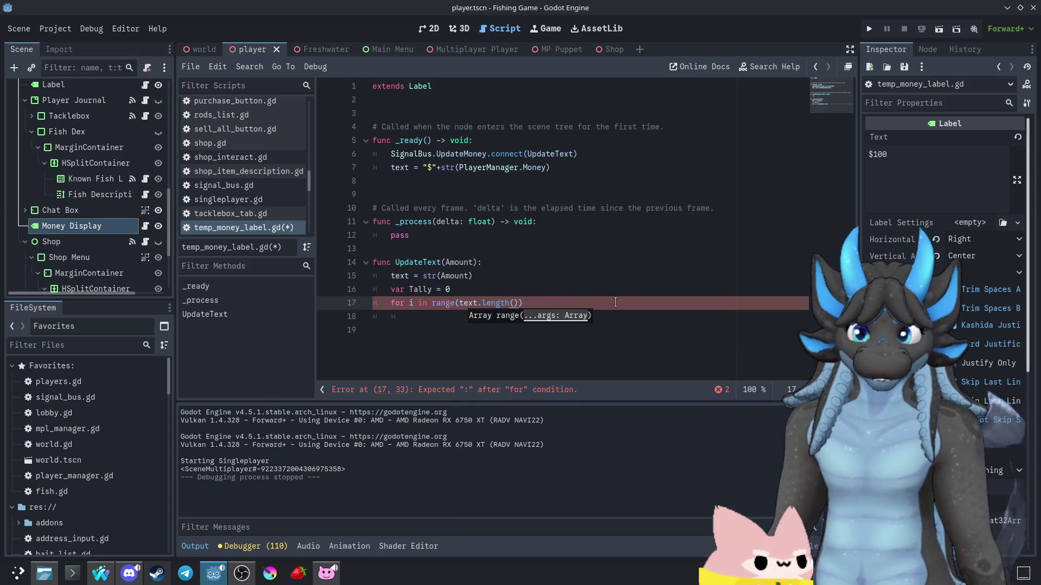
text(:)
key(Return)
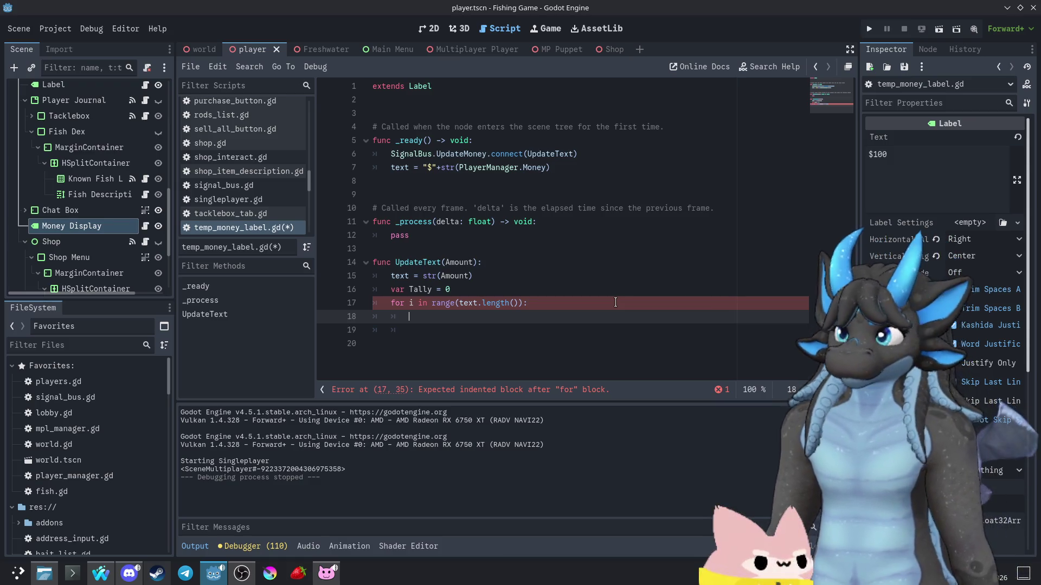
- Add a result initialisation line after line 15
click(499, 276)
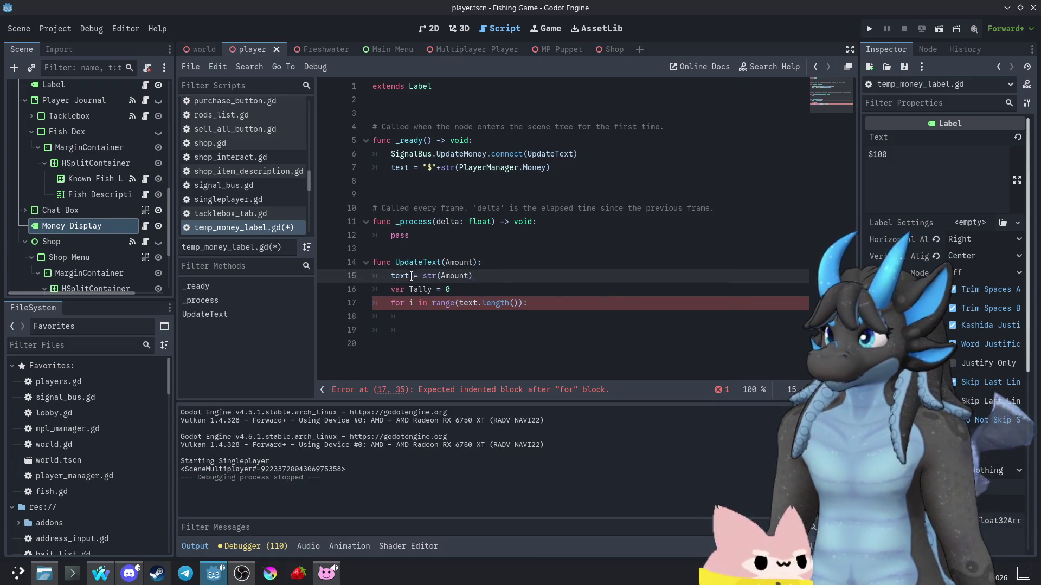
key(Return)
text(result = )
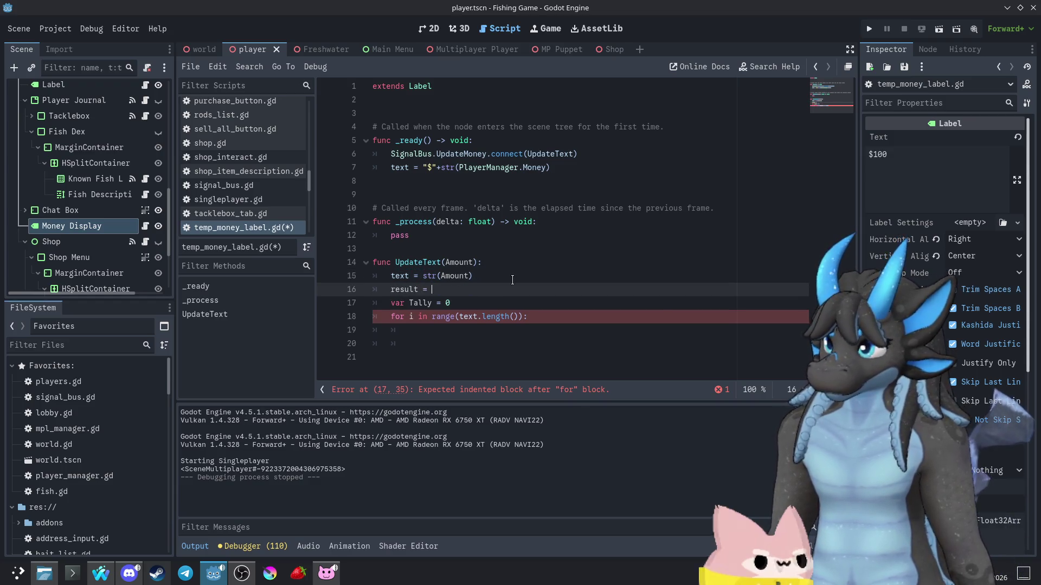
text(")
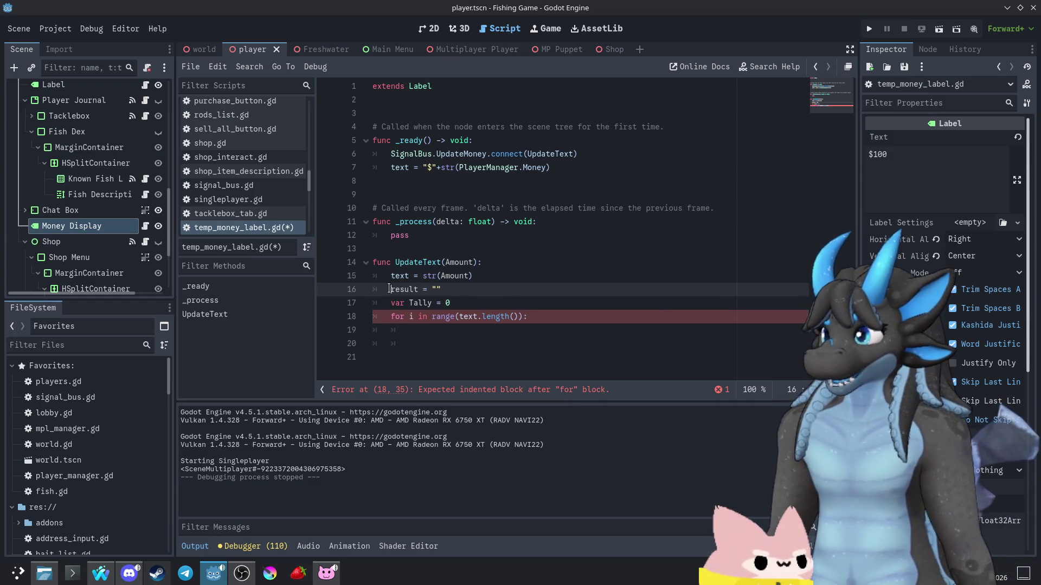
text(var)
- Write 'result = text[i] + result' as the loop body on line 19
click(553, 316)
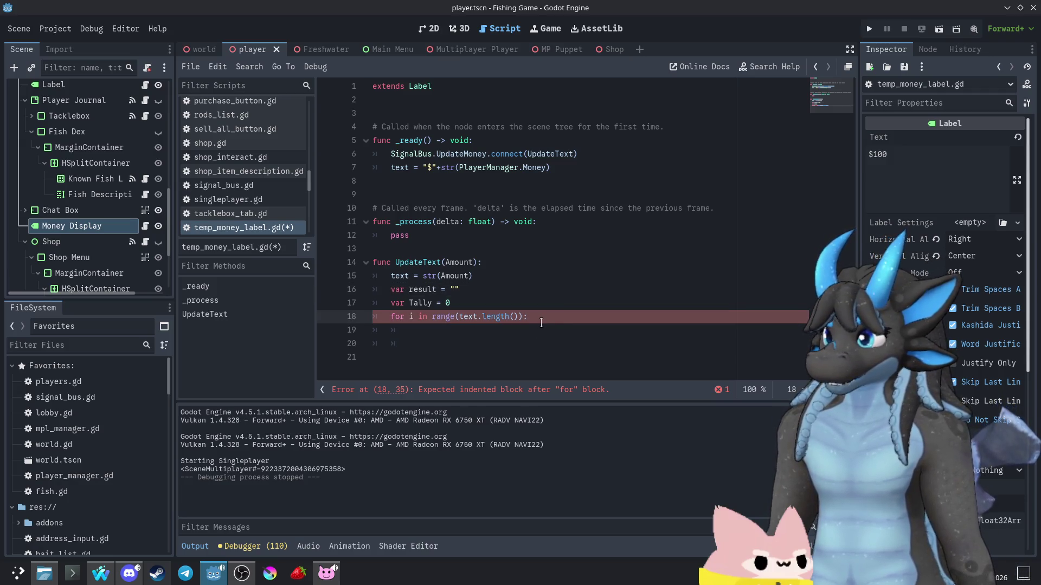
click(545, 331)
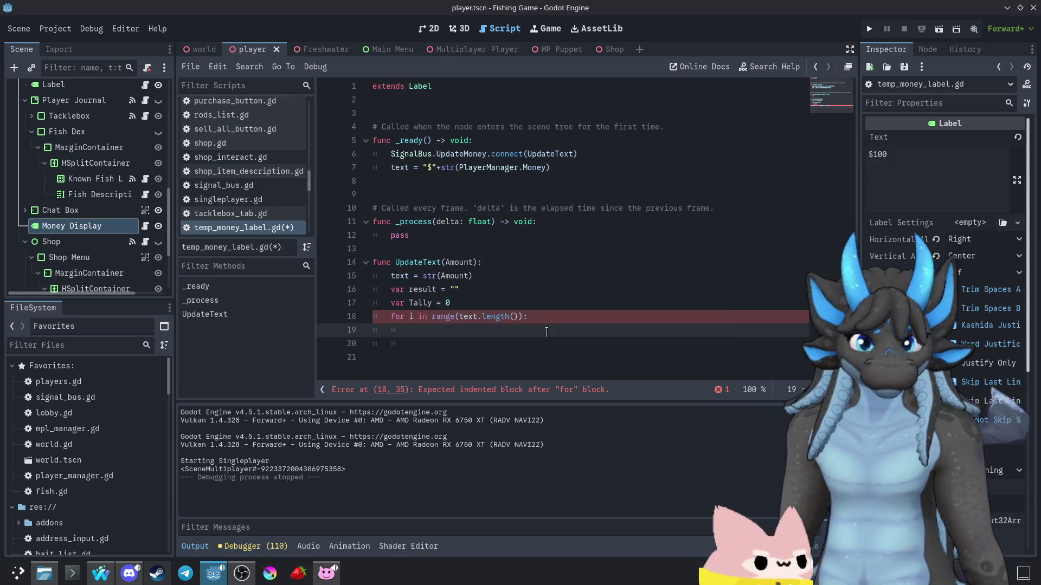
text(resul)
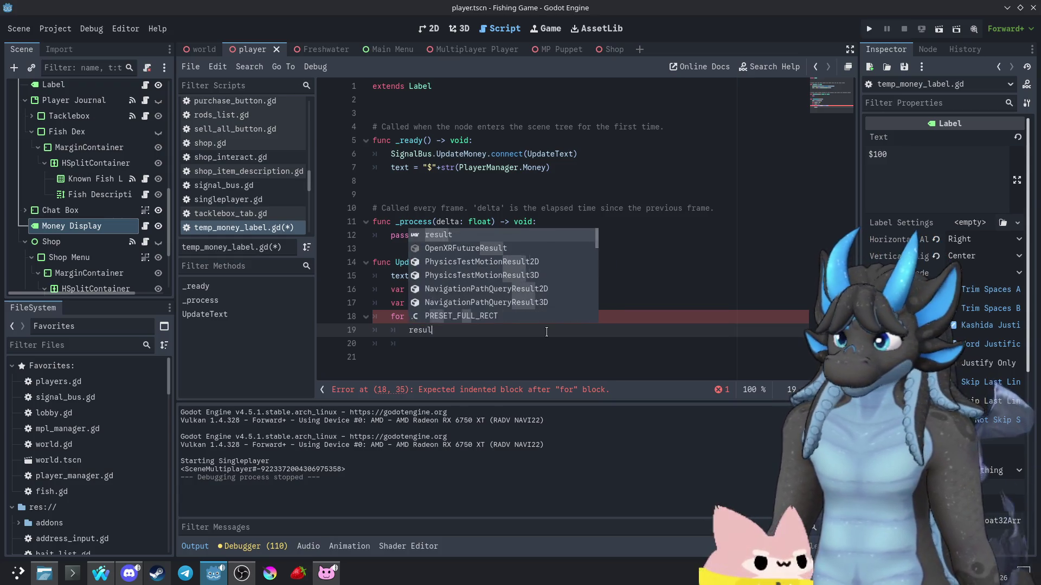
text(t = )
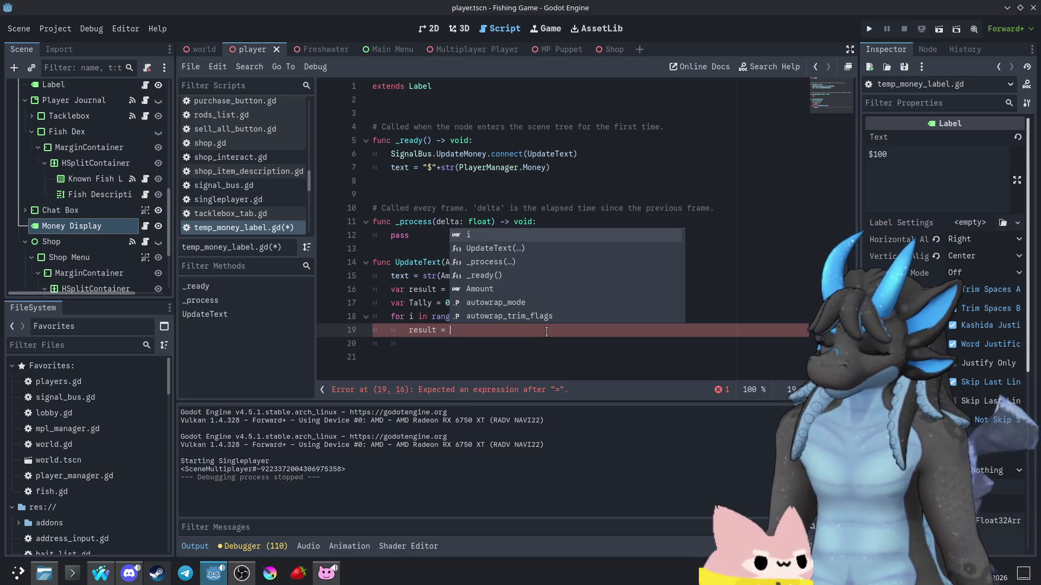
text(text.)
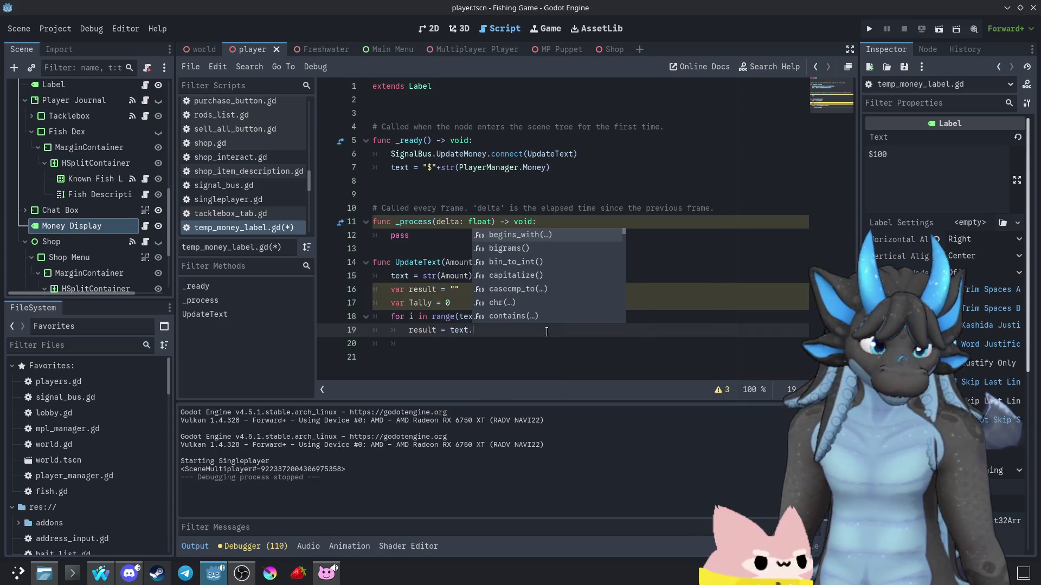
key(BackSpace)
text([i] +)
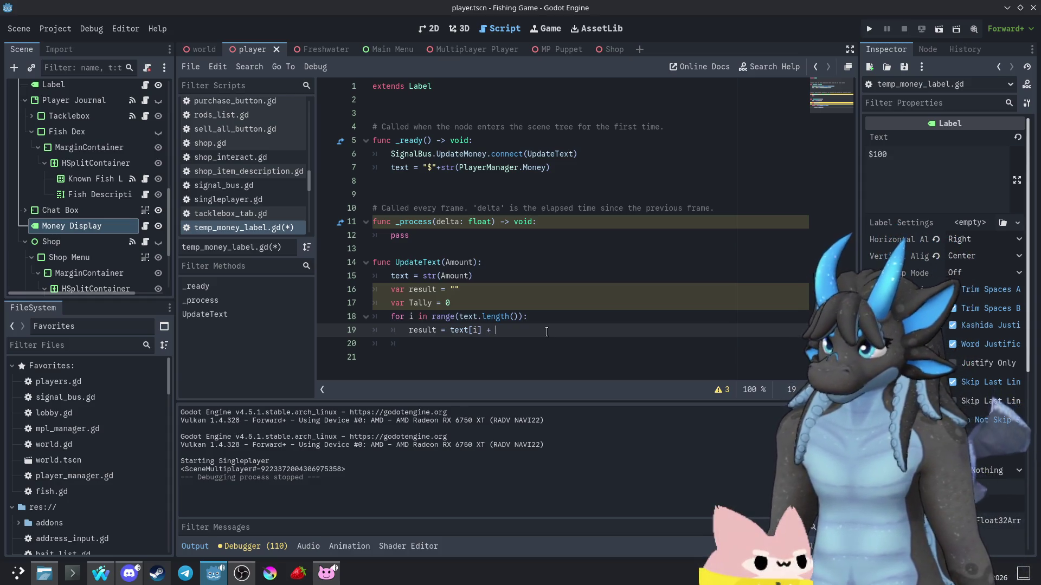
text(esult)
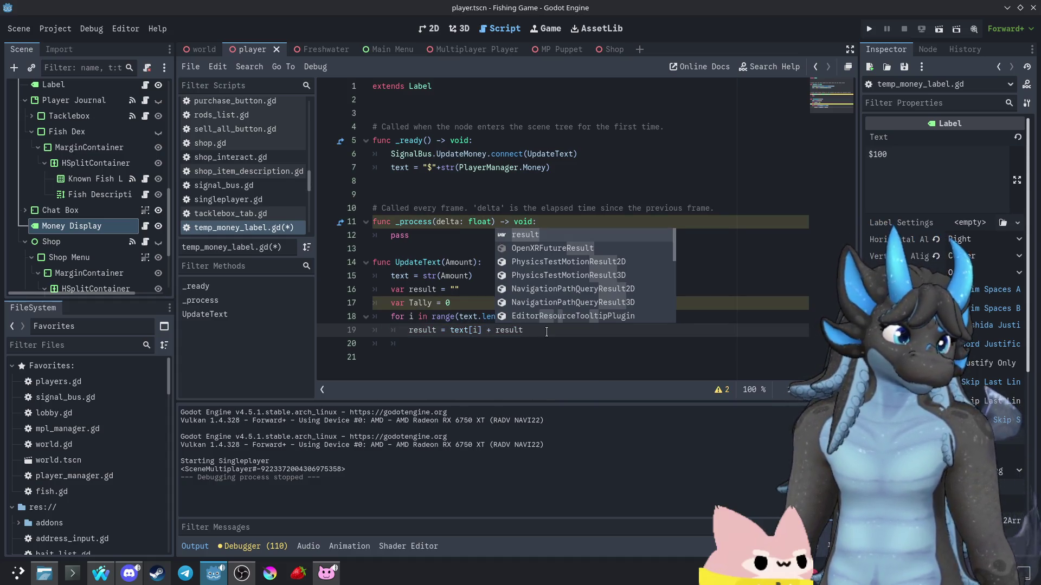
key(Escape)
- Add 'count += 1' and an 'if count % 3 == 0 and i != 0:' check appending ',' to result
key(Return)
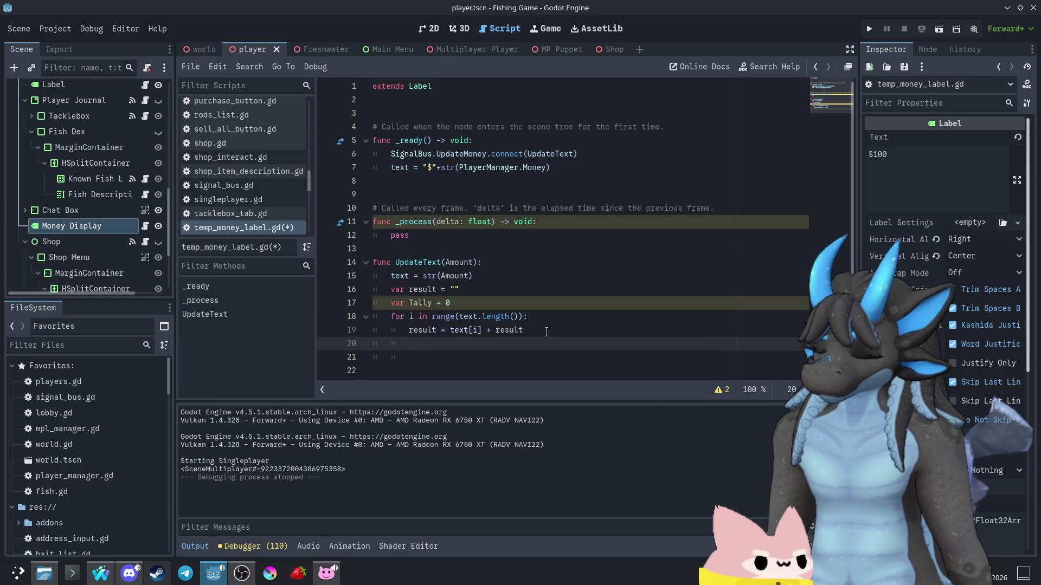
text(count += 1)
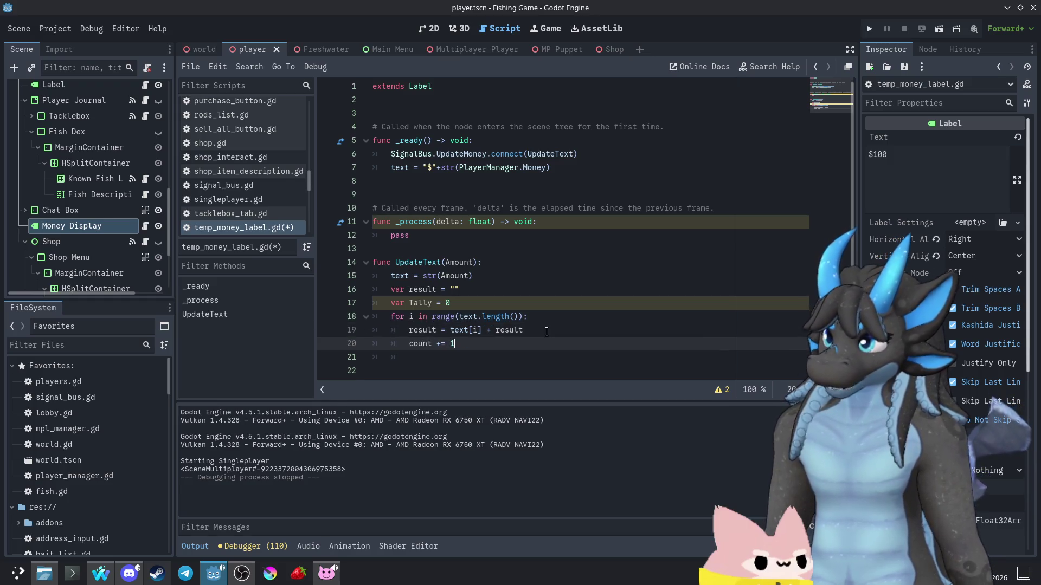
key(Return)
text(if )
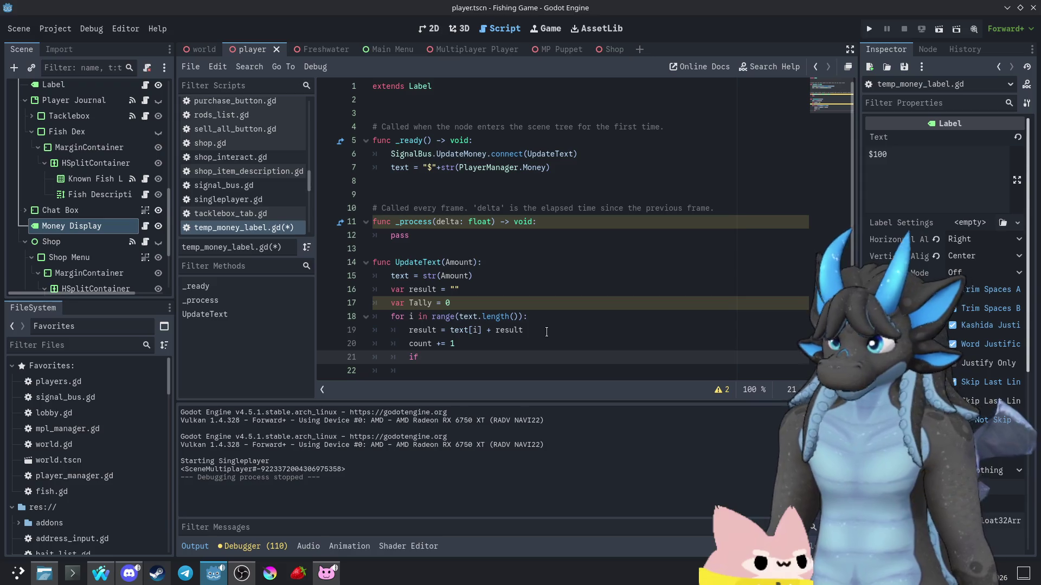
text(count )
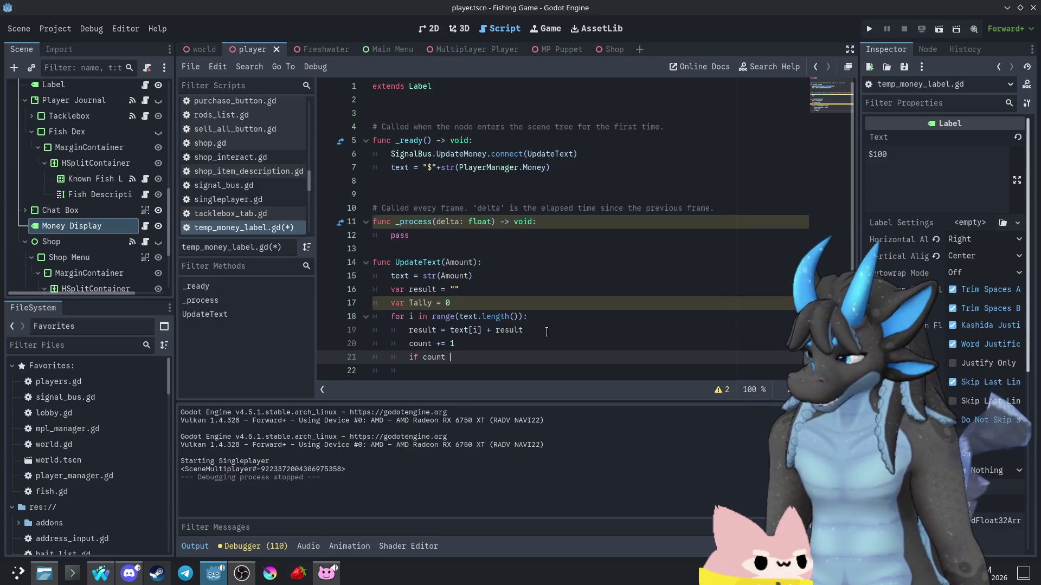
text(% 3 ==)
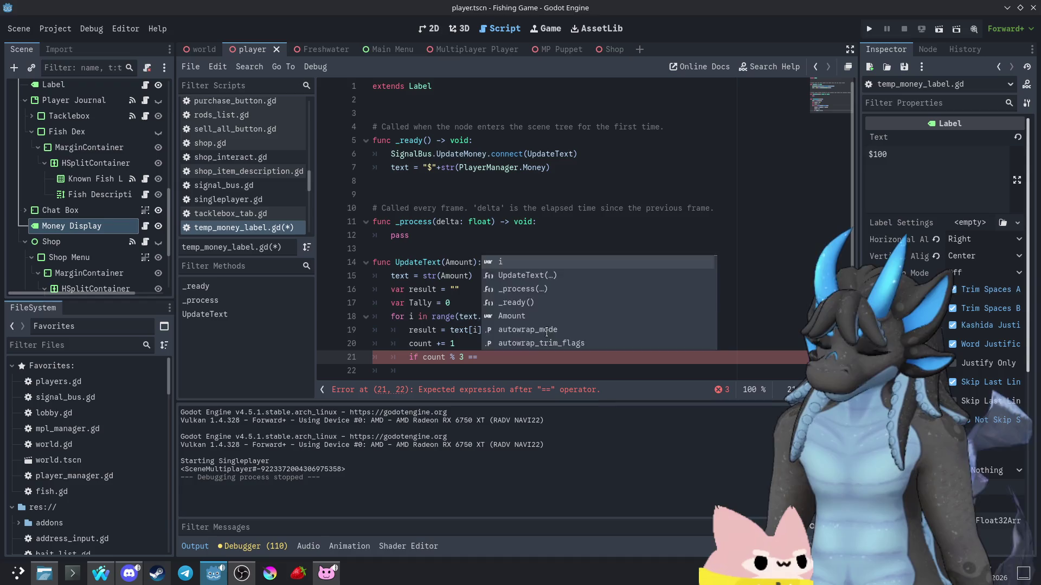
text( 0)
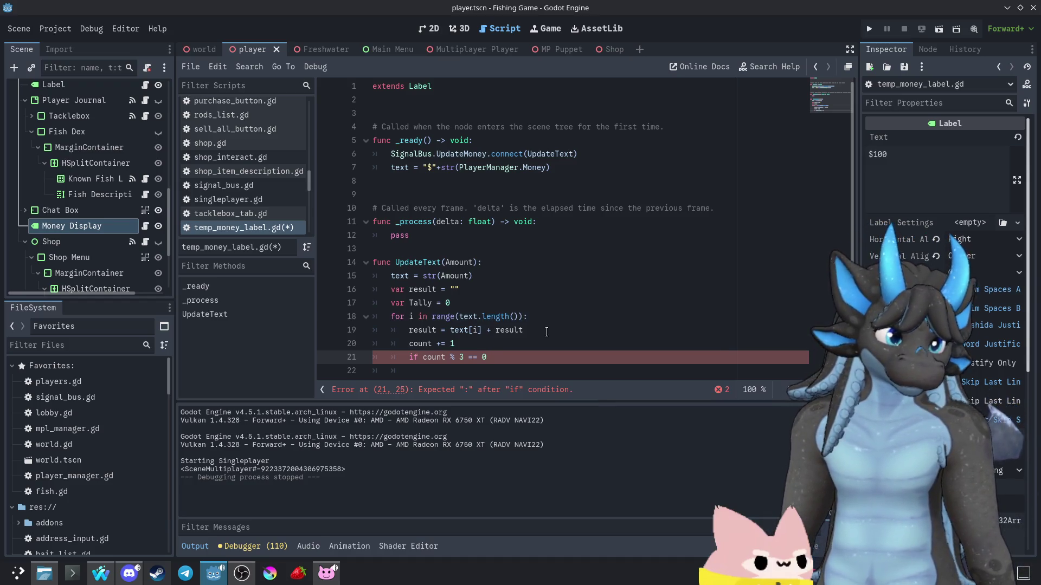
text( and i +)
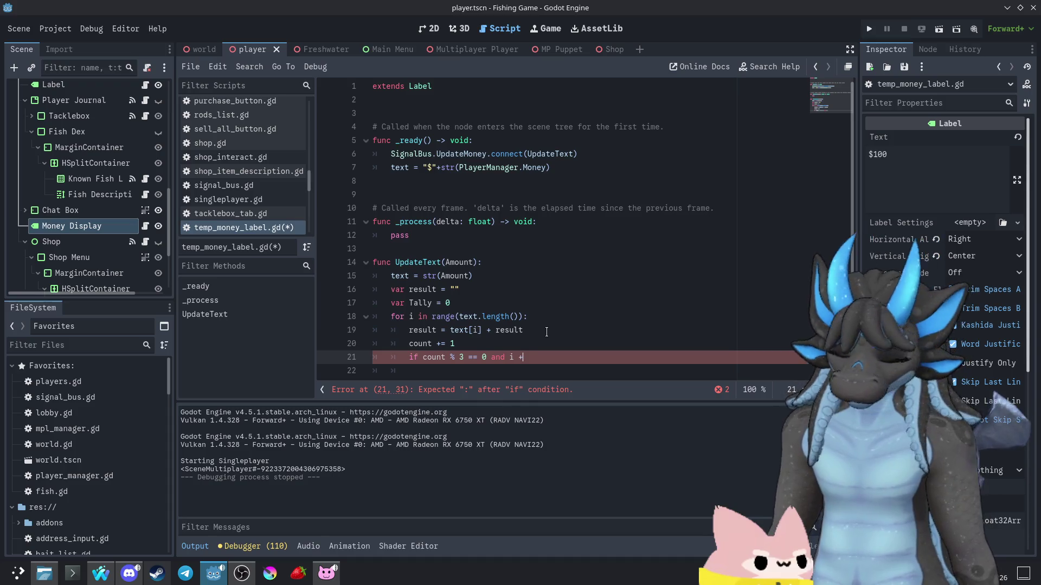
key(BackSpace)
text(!= )
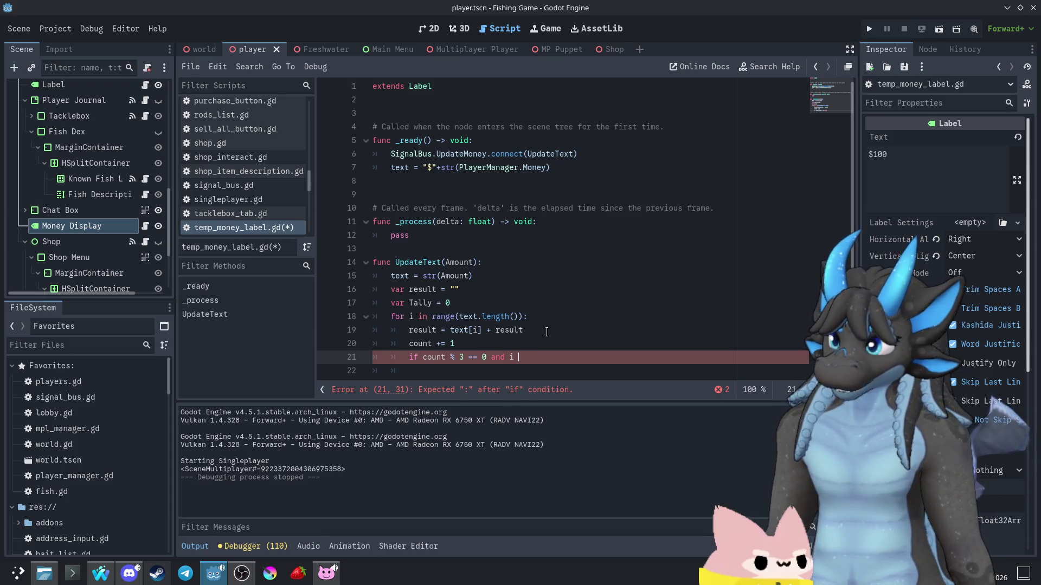
text(0:)
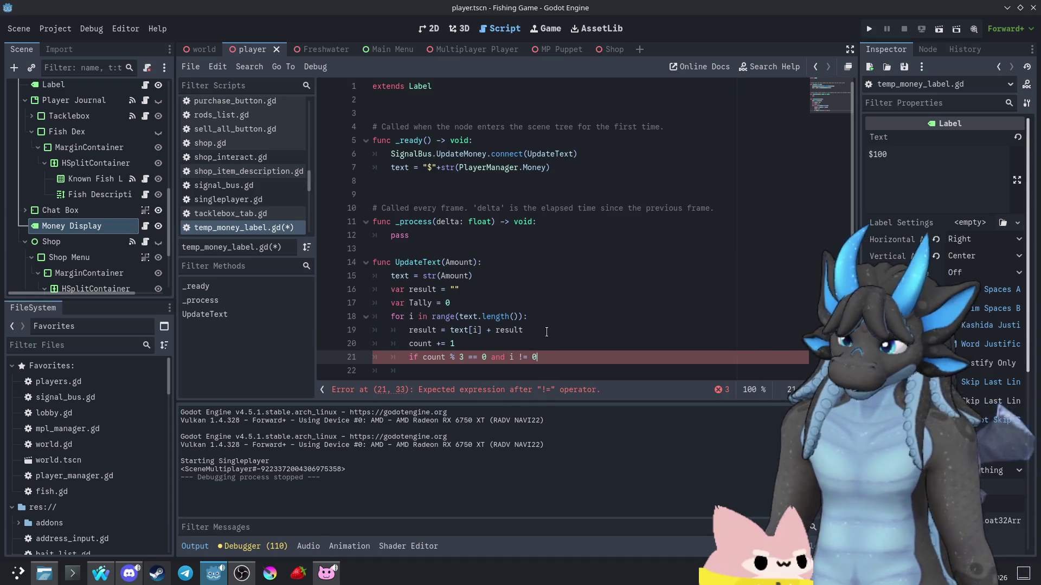
key(Return)
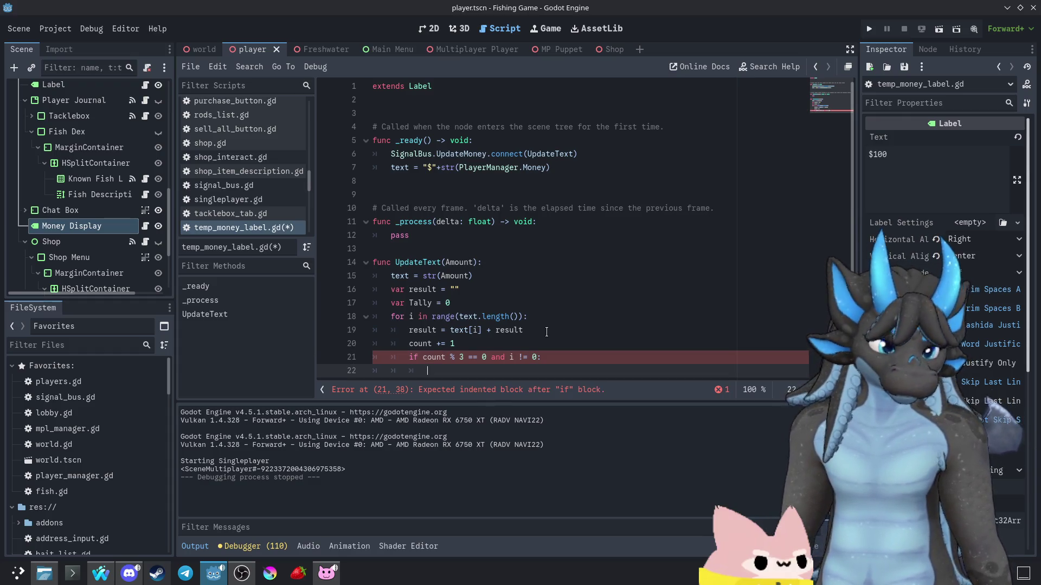
text(result)
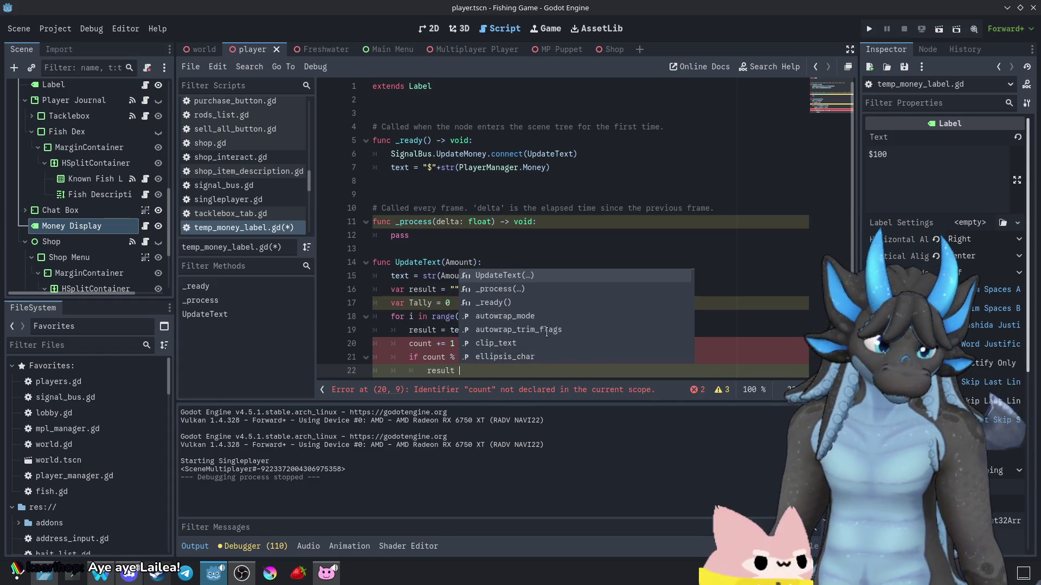
text( += ",)
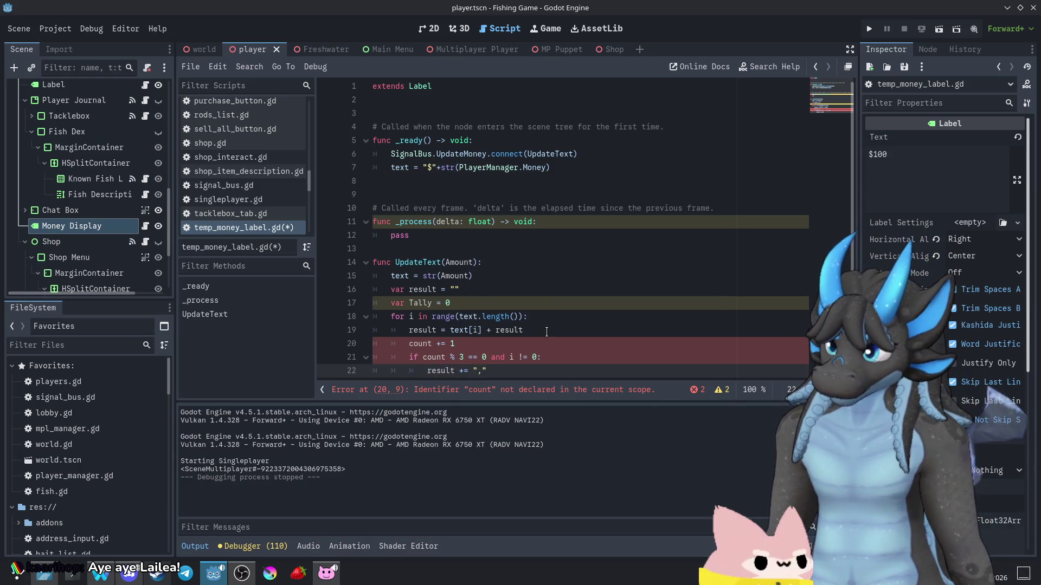
text(")
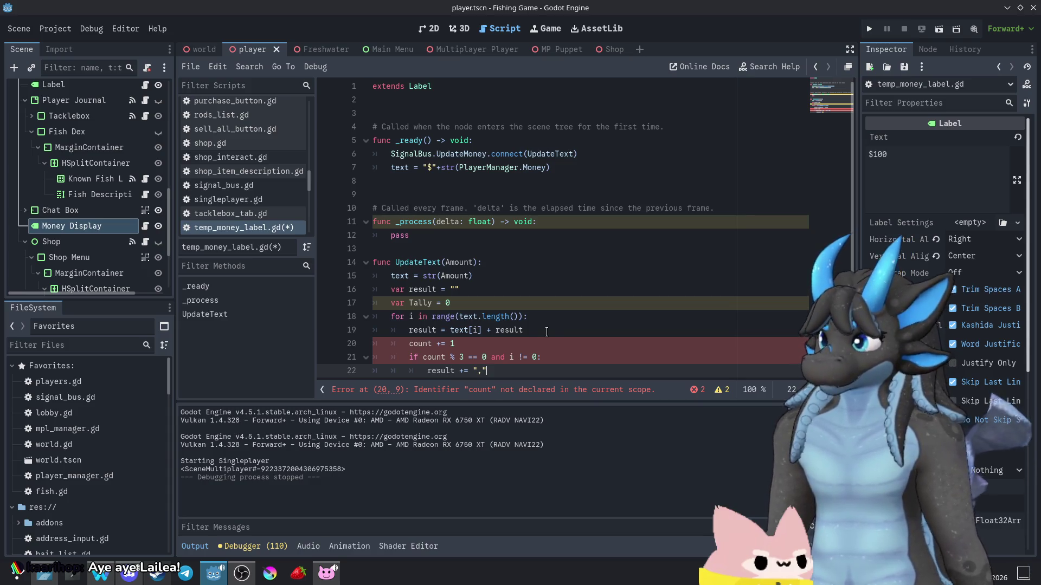
- Start an extra if line below the comma line, then remove it again
scroll(547, 331, down, 1)
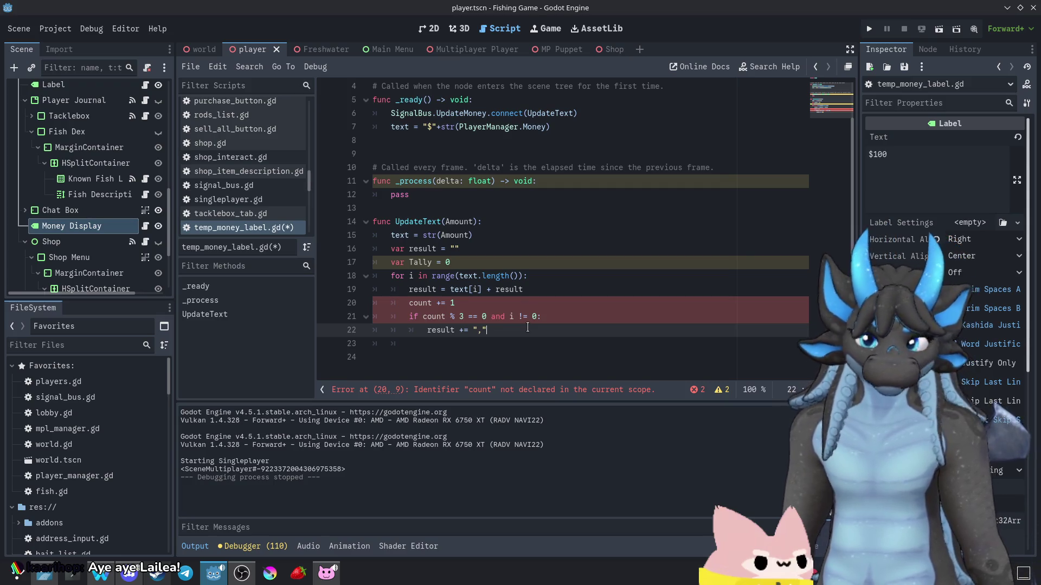
key(Return)
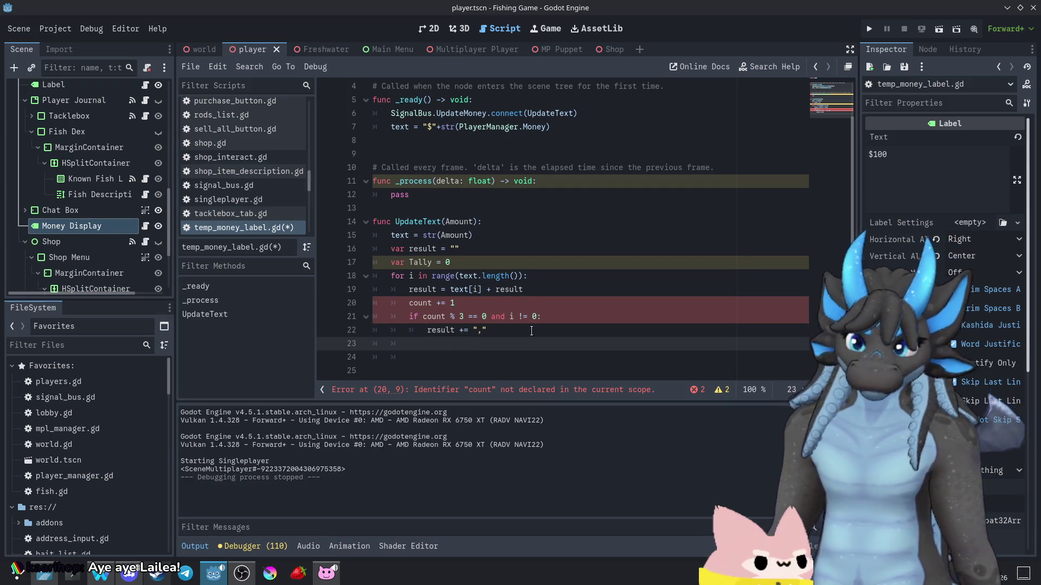
key(Return)
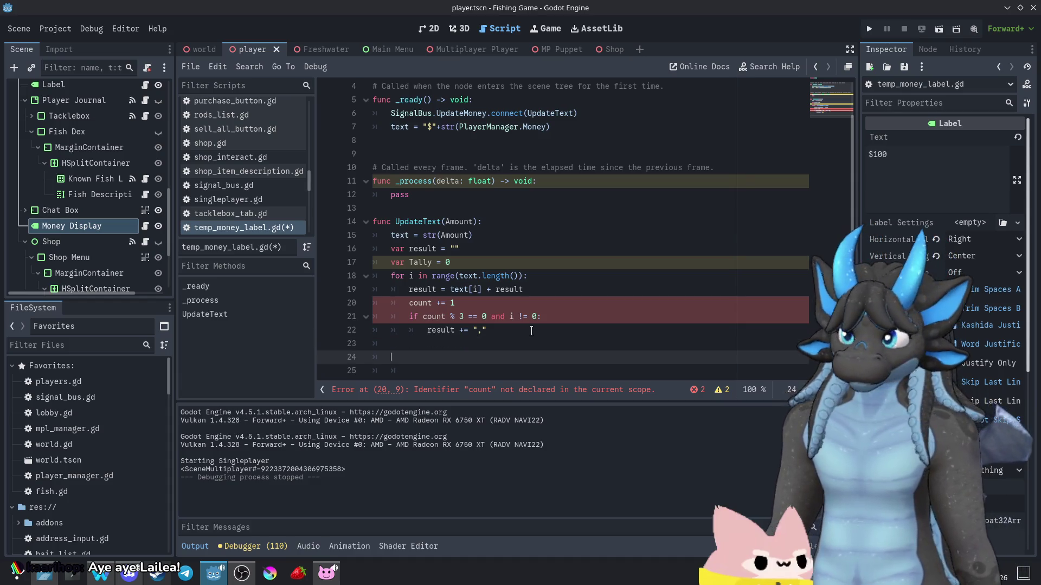
text(if)
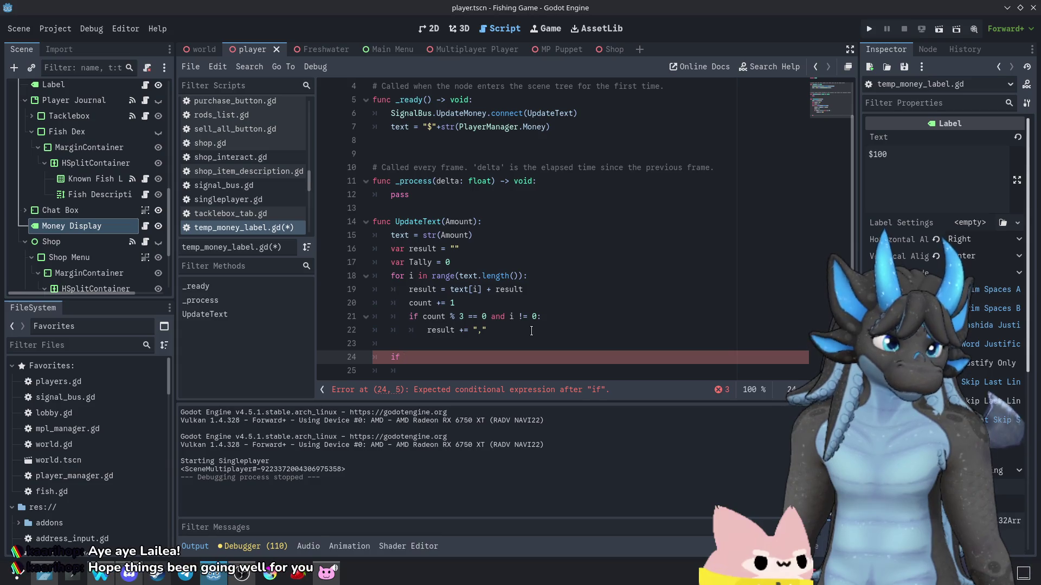
key(BackSpace)
key(BackSpace)
key(BackSpace)
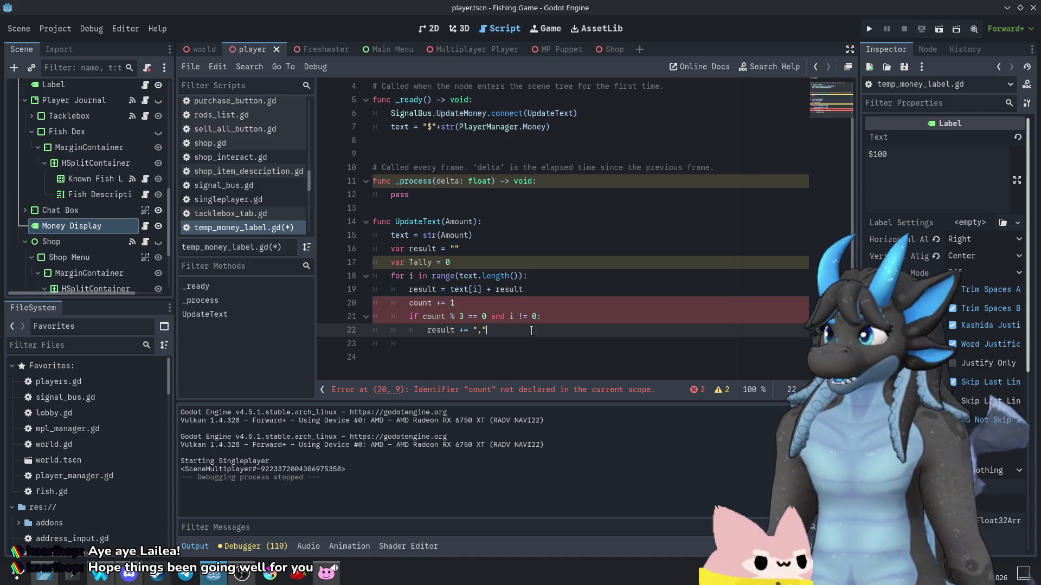
click(500, 346)
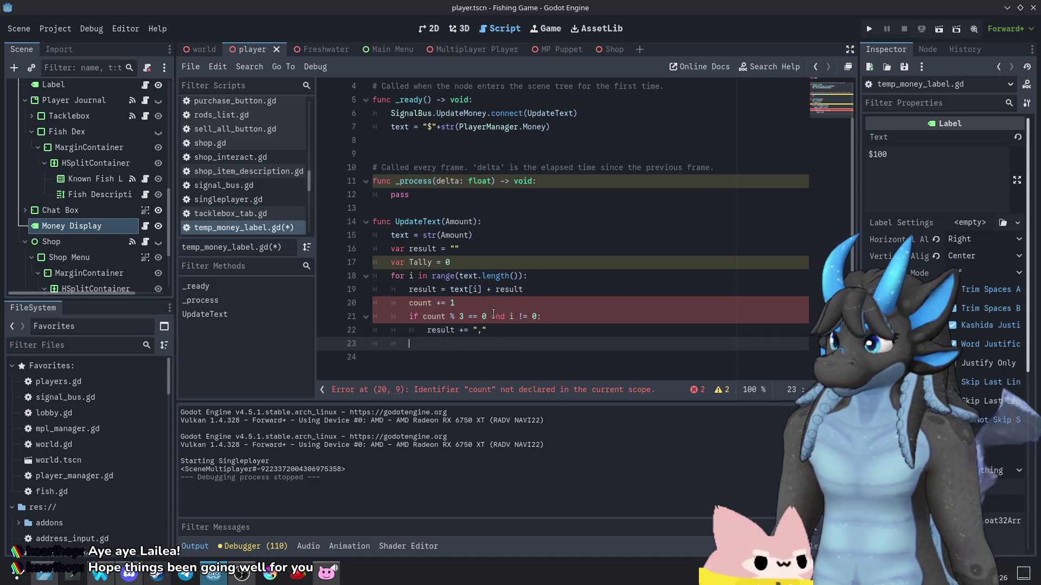
- Replace both count references on lines 20–21 with Tally and run the project
click(422, 302)
double_click(421, 302)
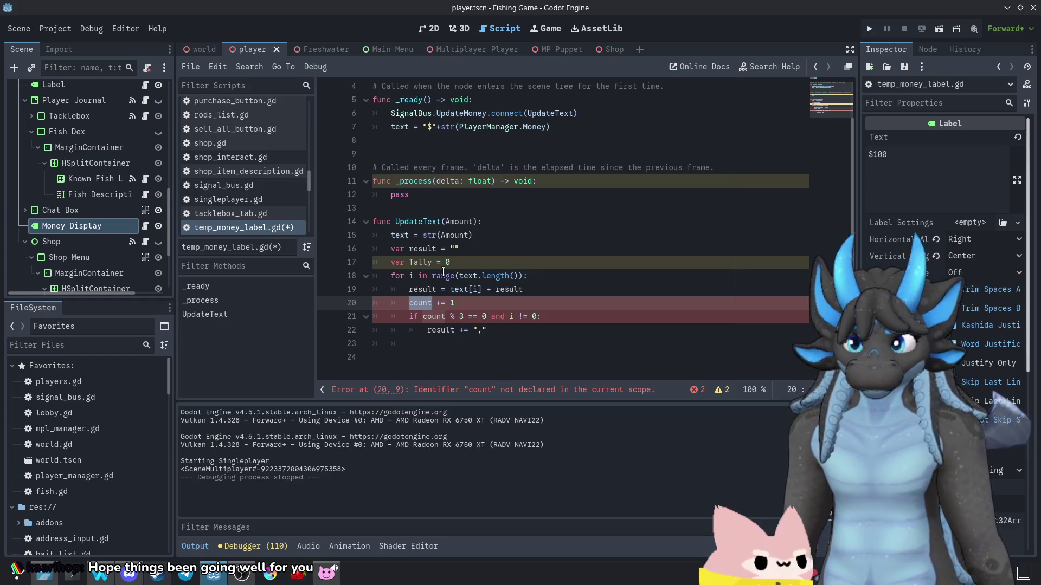
click(469, 263)
double_click(425, 263)
key(ctrl+c)
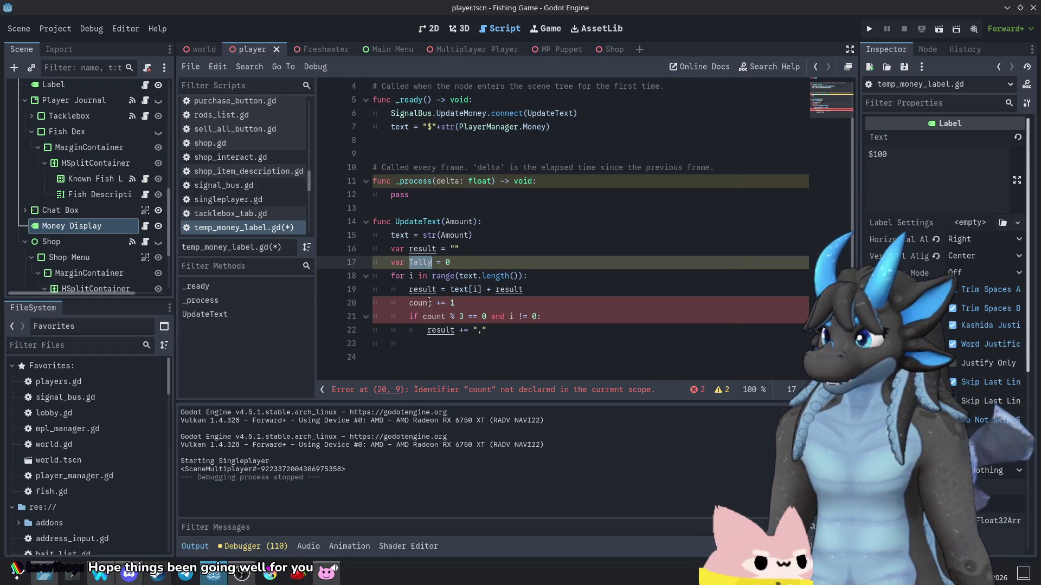
double_click(422, 303)
key(ctrl+v)
double_click(433, 317)
key(ctrl+v)
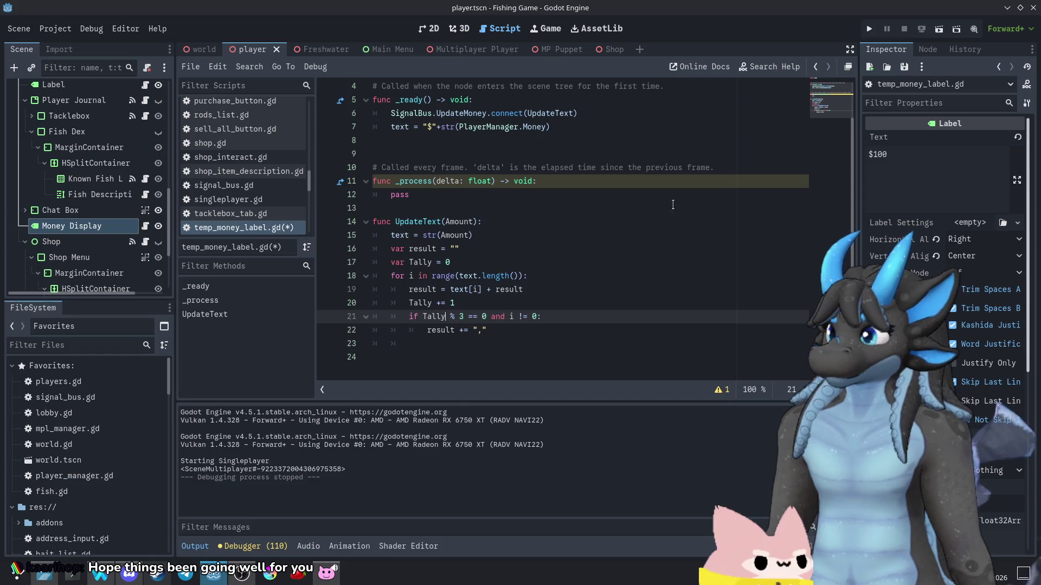
click(869, 28)
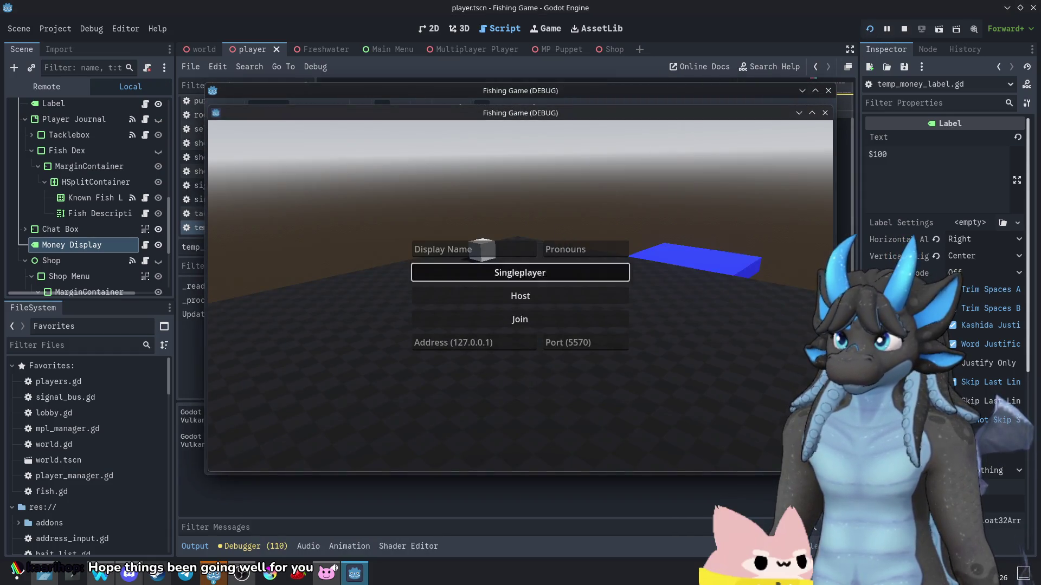
- Start singleplayer, buy a Worm Bait at the shop cube, then close both game windows
click(520, 273)
key(w)
key(e)
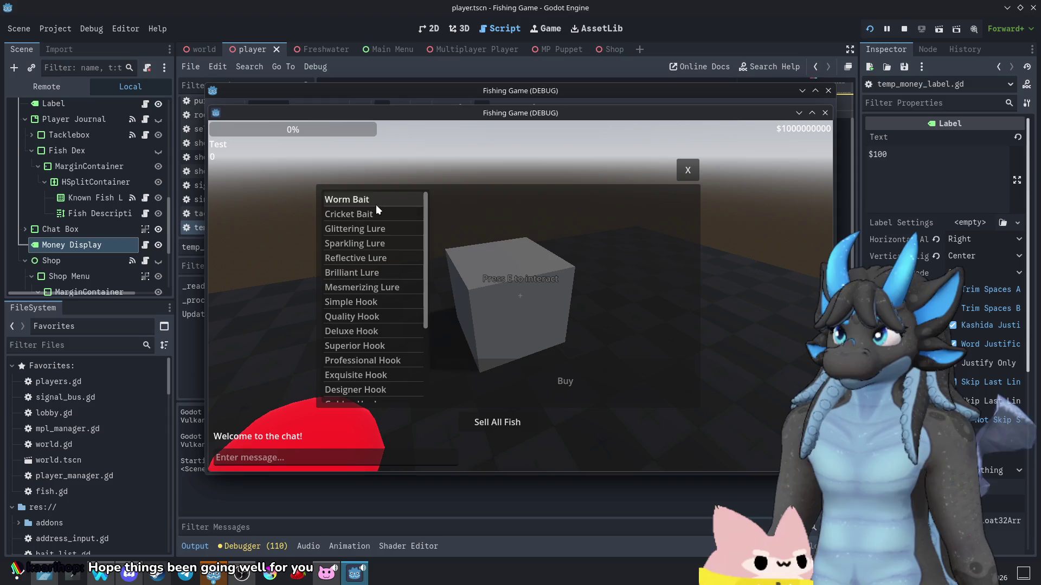
click(374, 201)
click(509, 371)
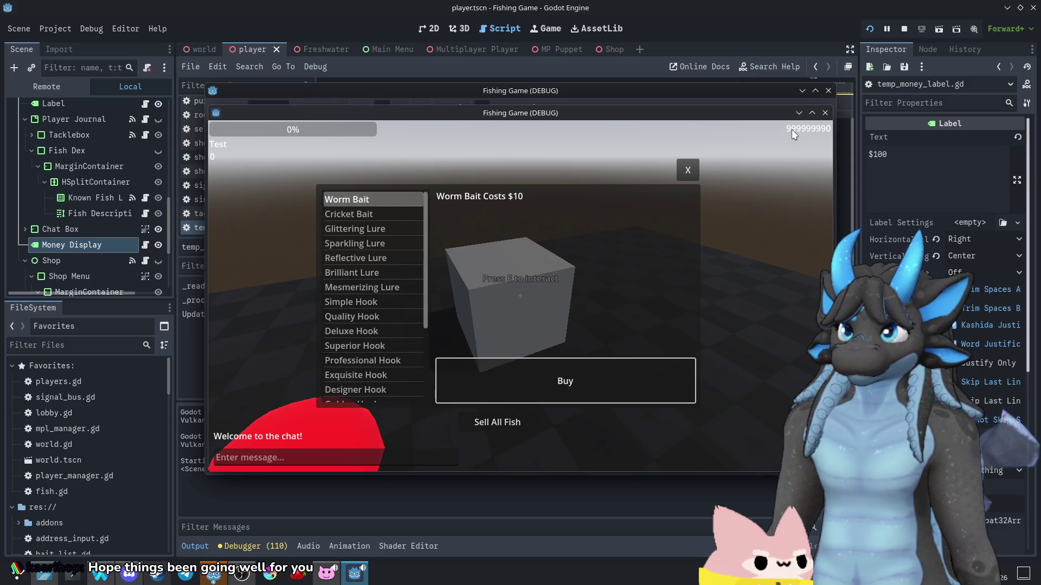
click(824, 113)
click(828, 91)
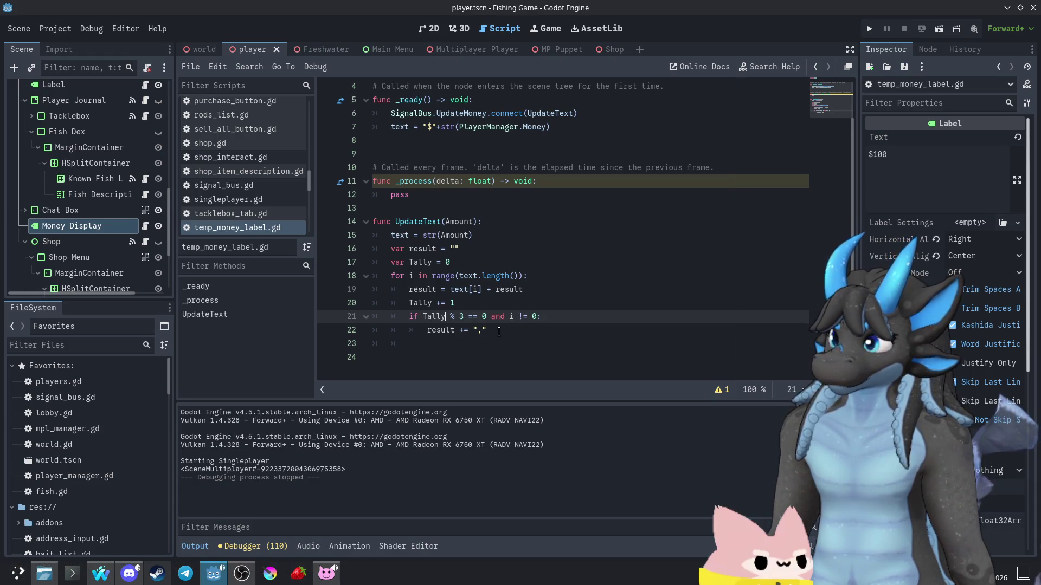
- Add 'text = result' on line 23 after the loop
click(506, 344)
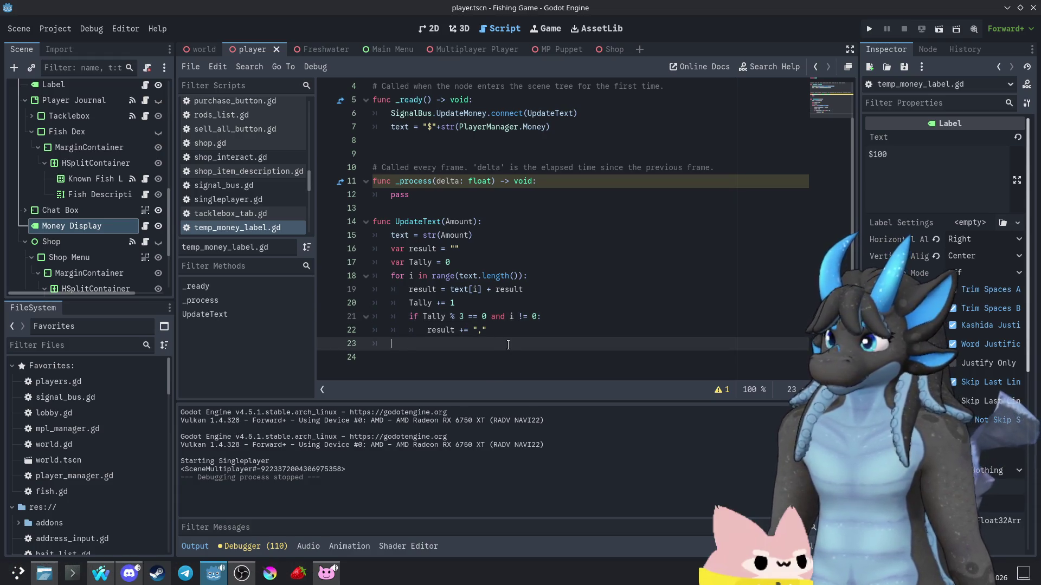
text(text )
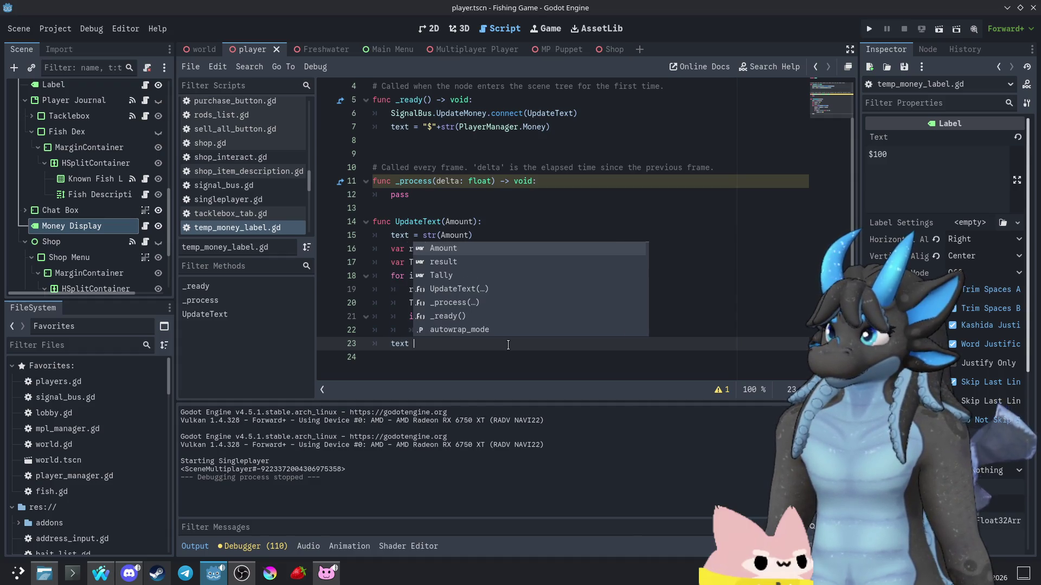
text(=)
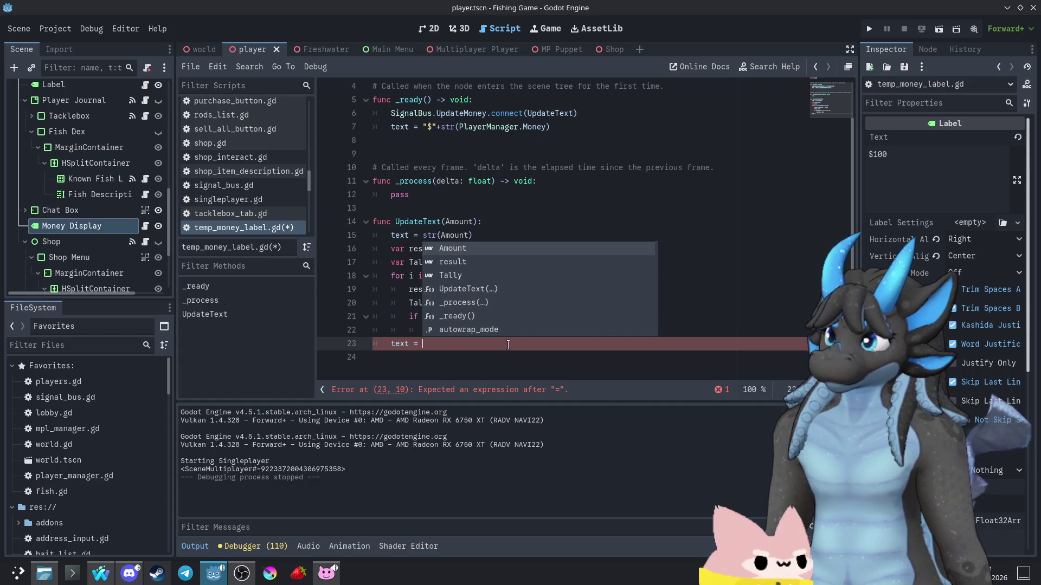
text(result)
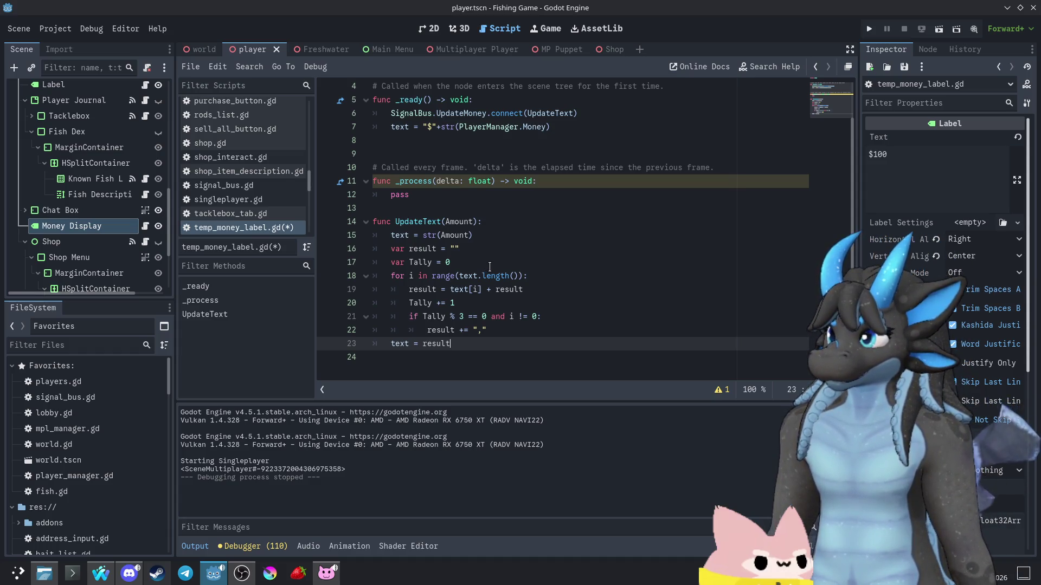
- Store str(Amount) in a numstring variable, loop over numstring instead of text, and run
double_click(470, 276)
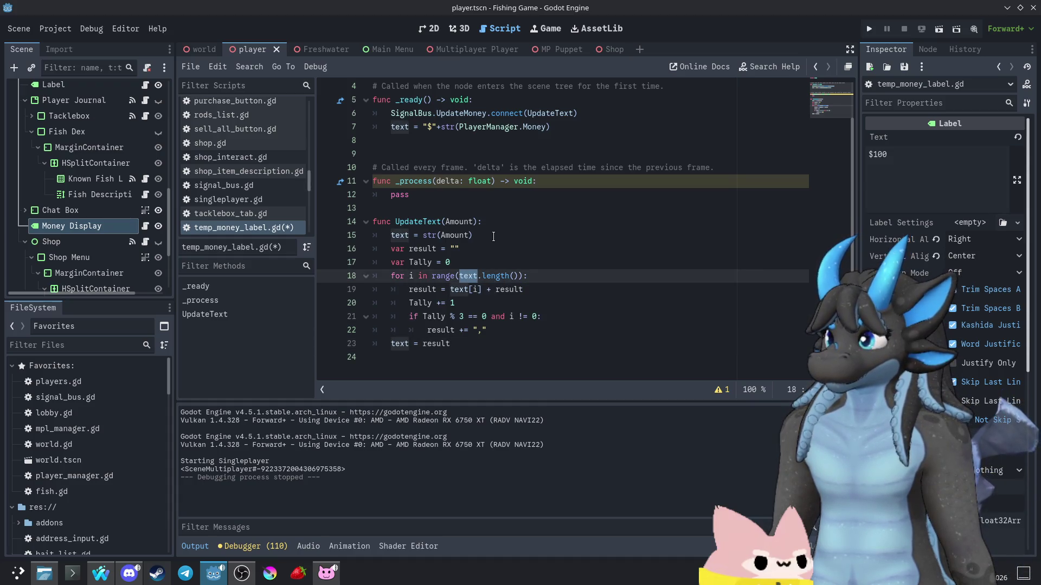
double_click(407, 236)
text(var numb)
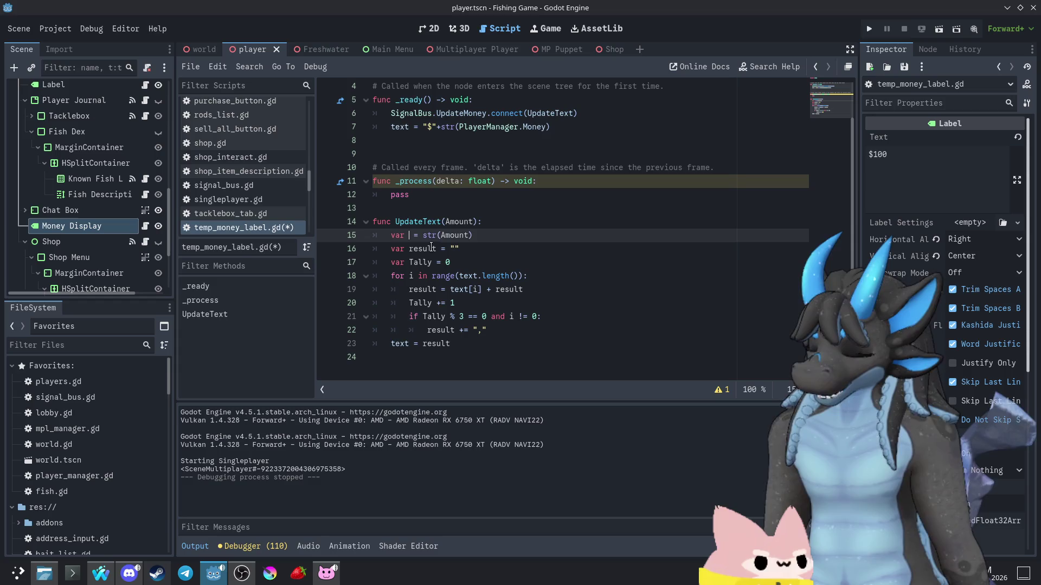
key(BackSpace)
text(string)
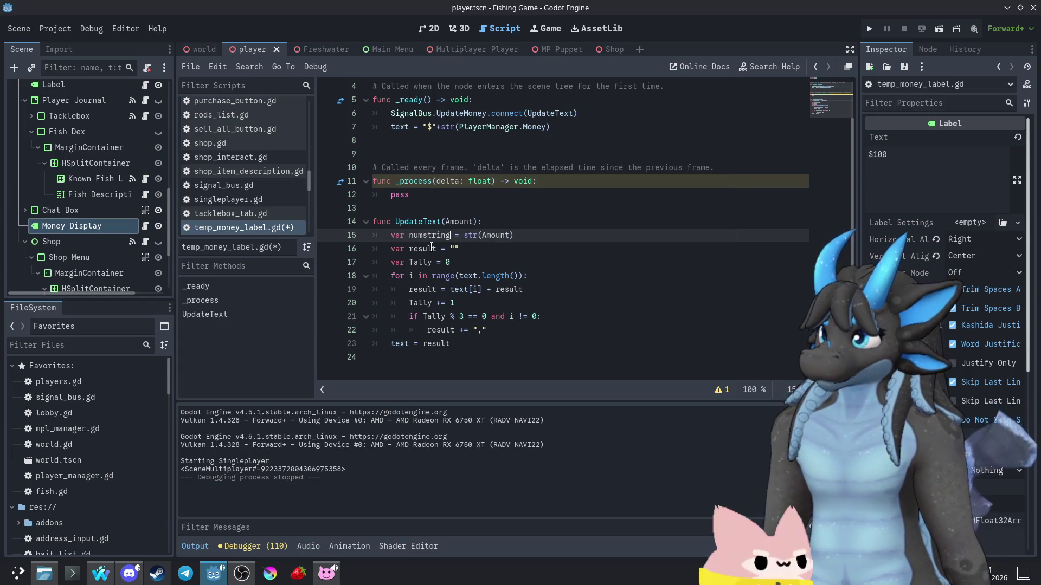
double_click(430, 235)
key(ctrl+c)
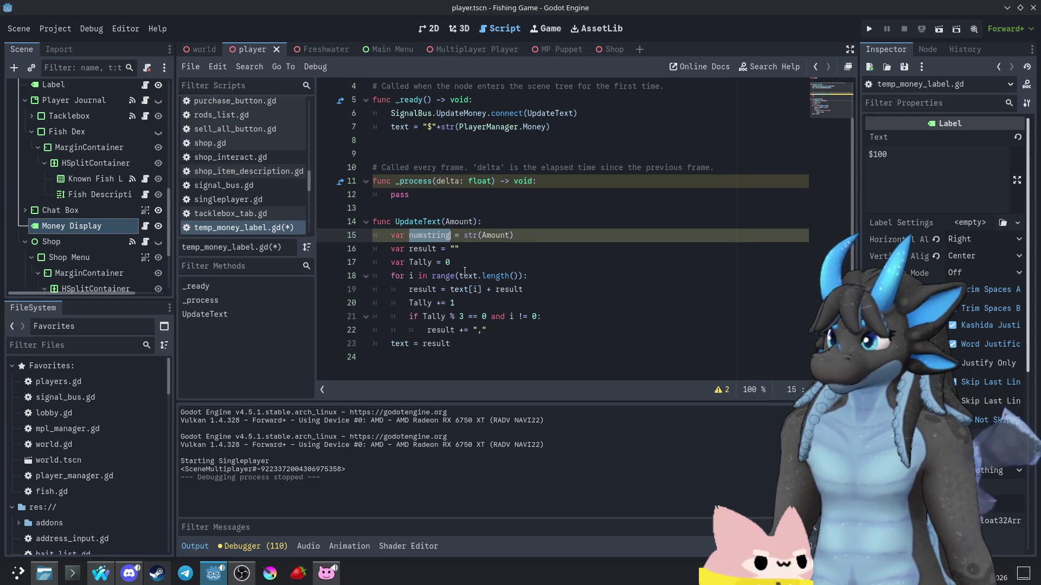
double_click(465, 276)
key(ctrl+v)
double_click(458, 290)
key(ctrl+v)
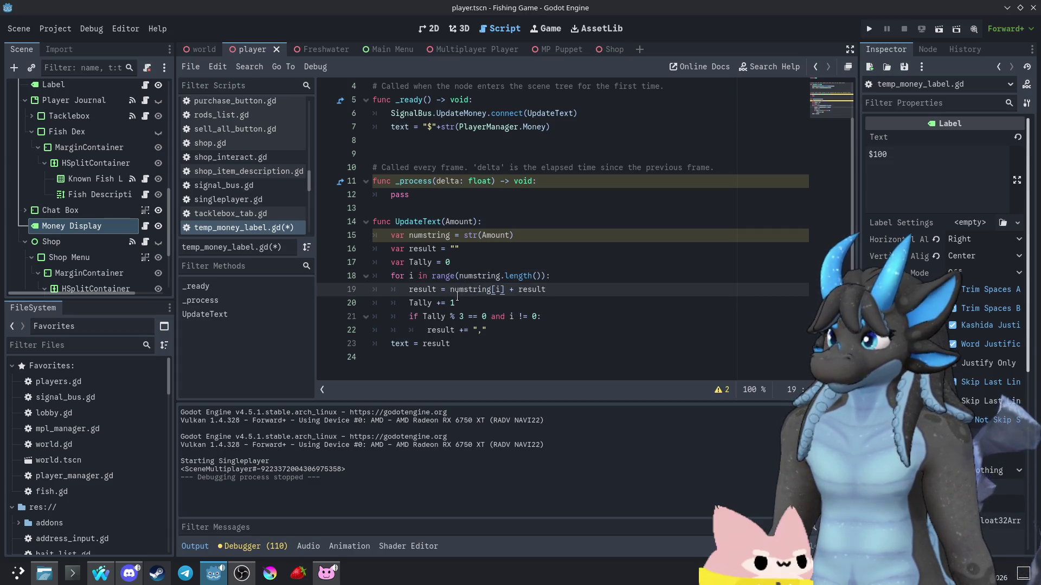
key(F5)
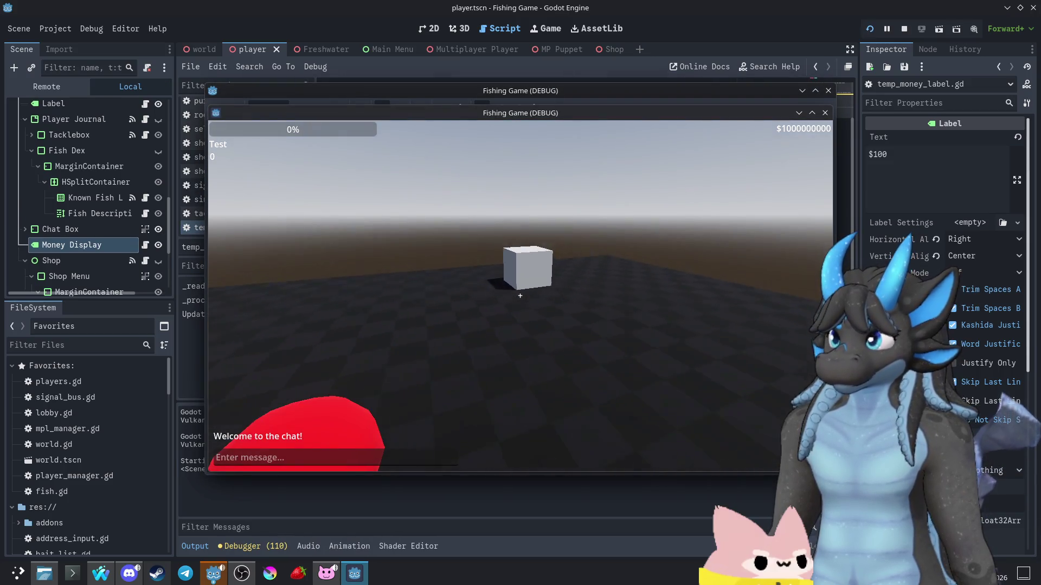
- Open the in-game shop and pick an item, then close both Fishing Game debug windows
key(e)
click(398, 201)
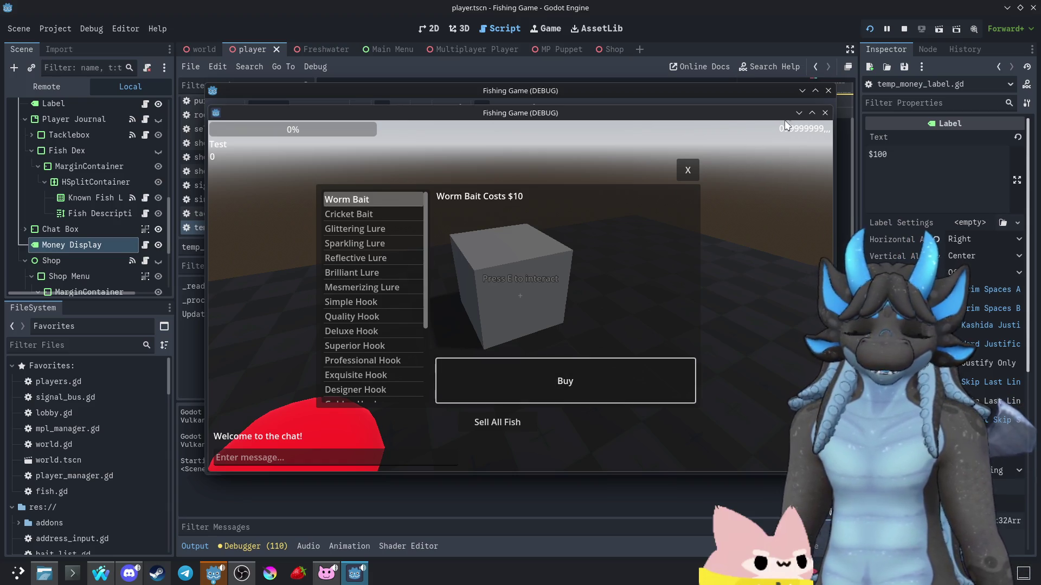
click(824, 114)
click(827, 91)
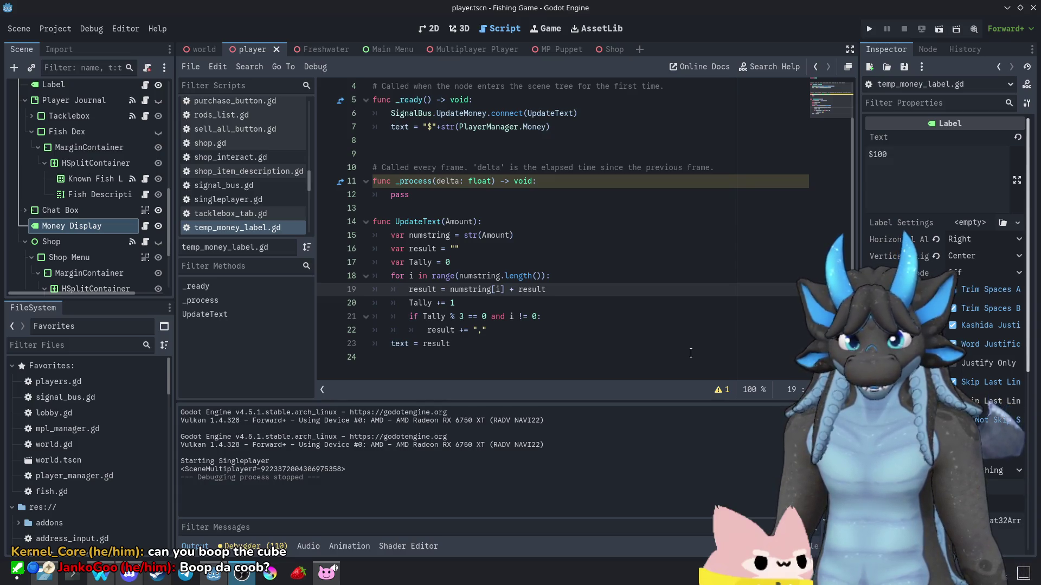
key(F5)
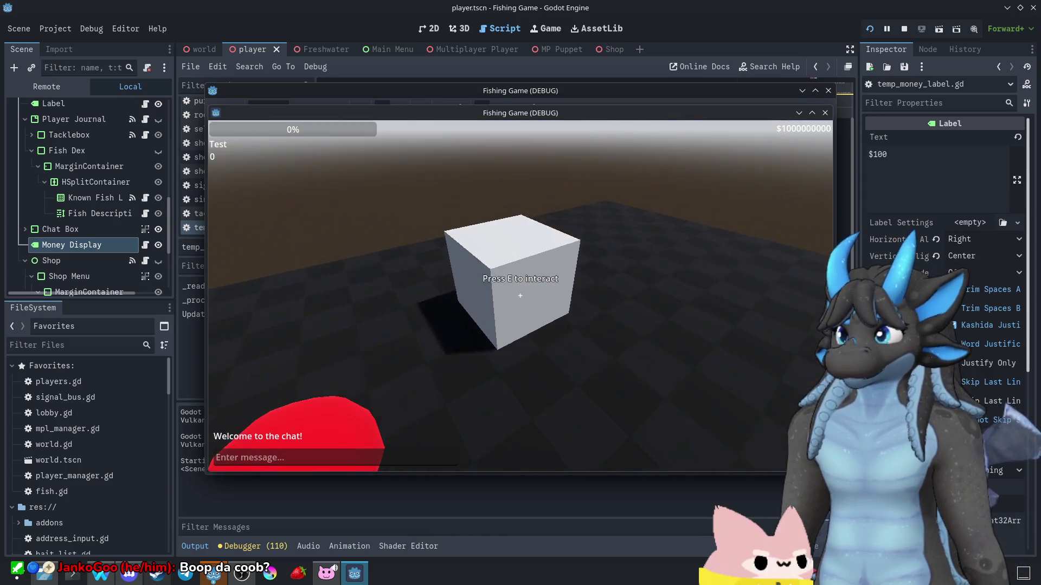
key(e)
key(e)
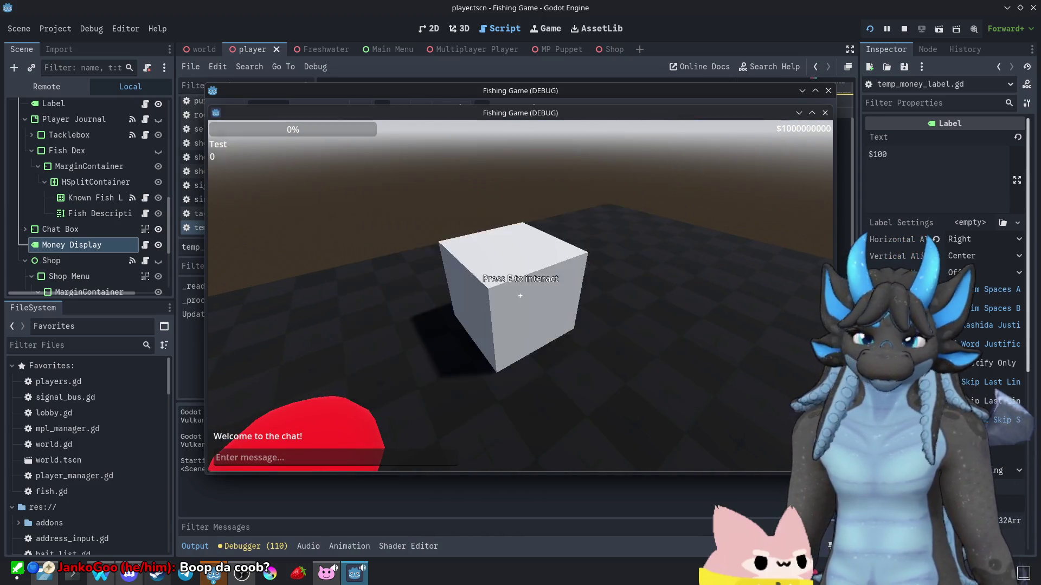
key(Tab)
click(828, 91)
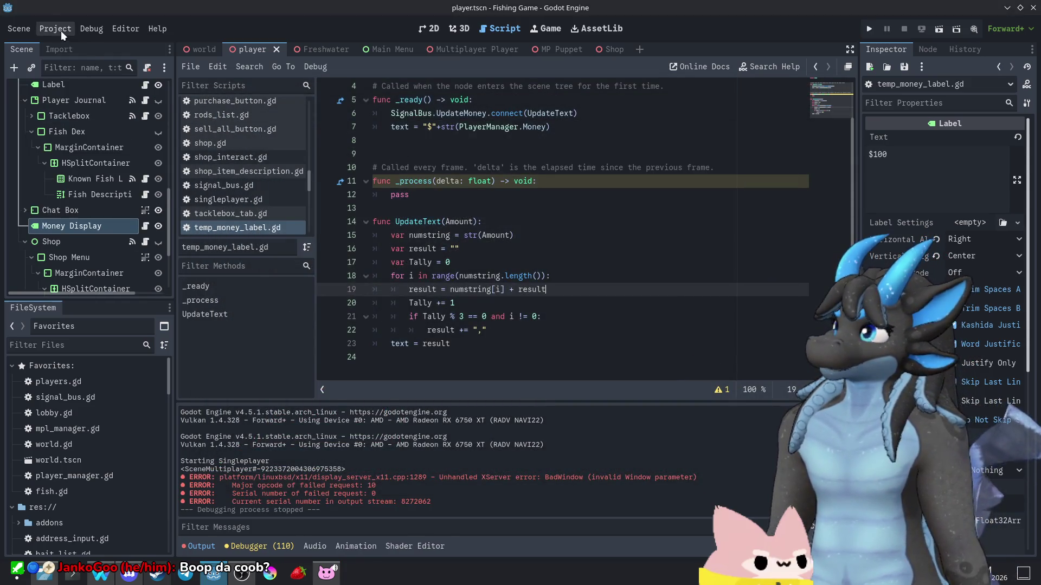
click(60, 30)
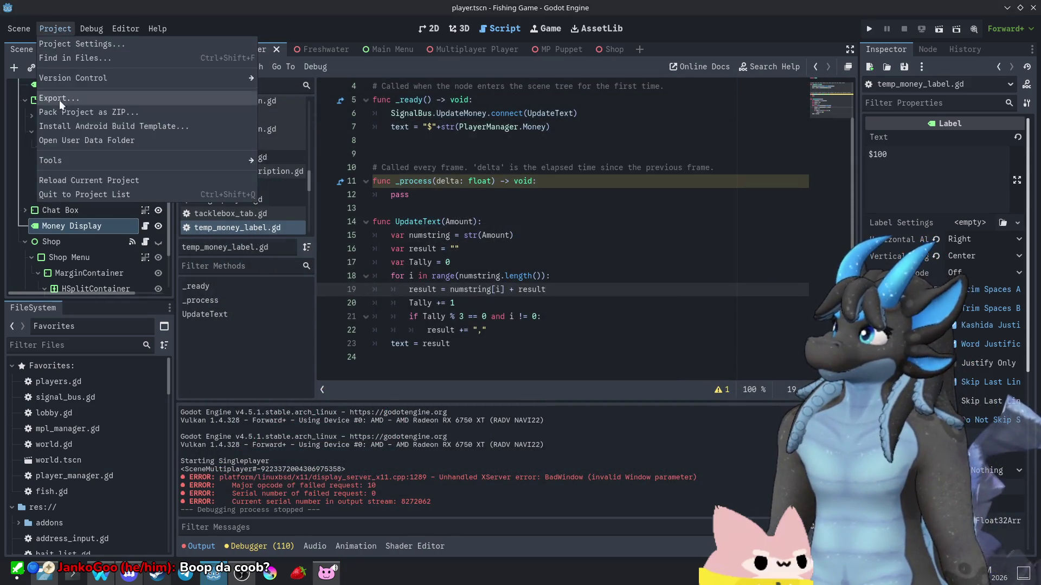
key(Right)
click(149, 208)
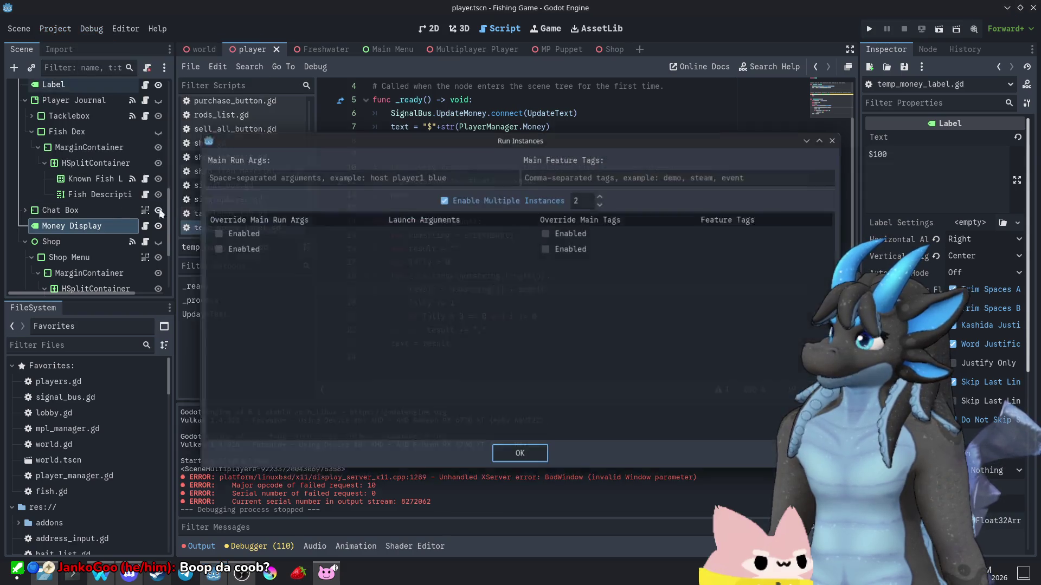
click(523, 454)
click(525, 330)
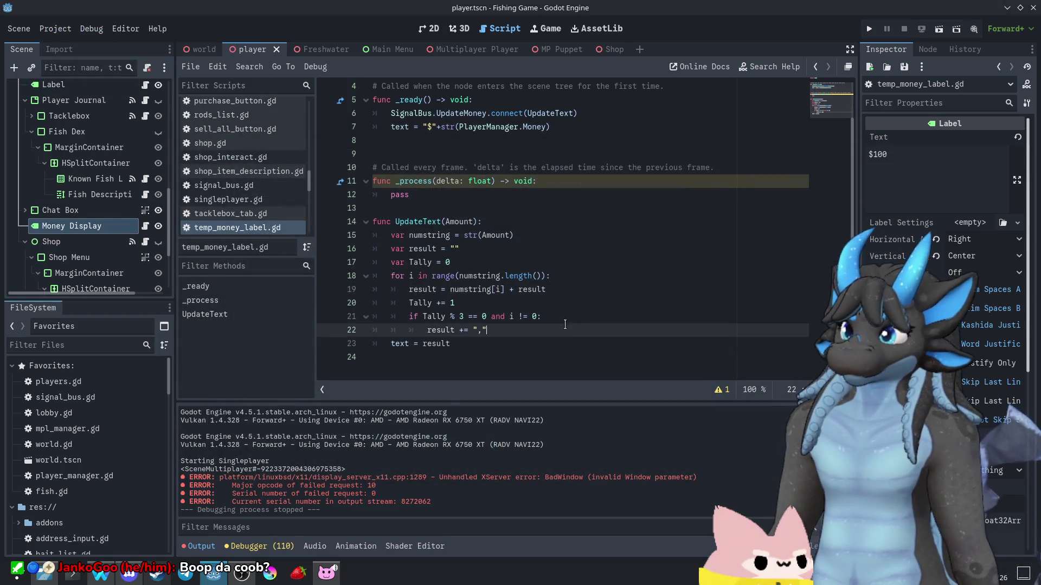
click(524, 345)
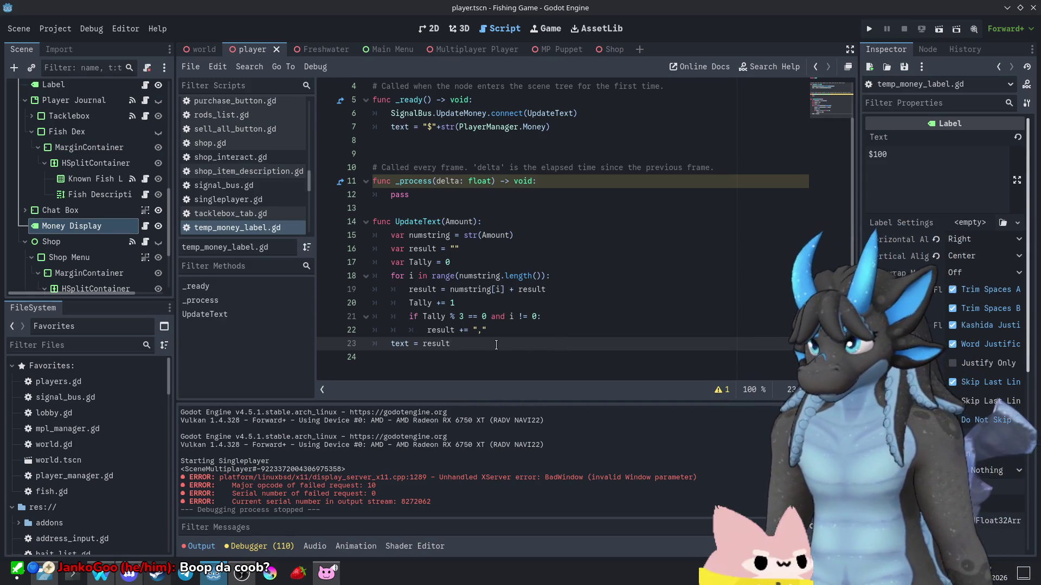
mouse_move(498, 345)
mouse_down()
mouse_move(374, 262)
mouse_move(242, 239)
mouse_up()
- Replace the UpdateText body with 'var NumberString = str(Amount)' on line 15
key(BackSpace)
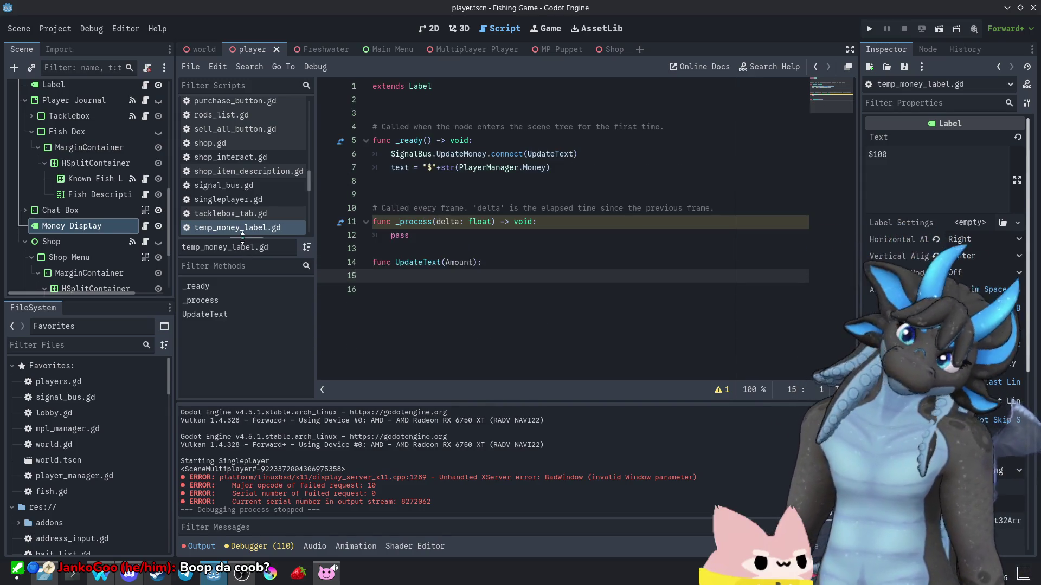
key(Tab)
text(`)
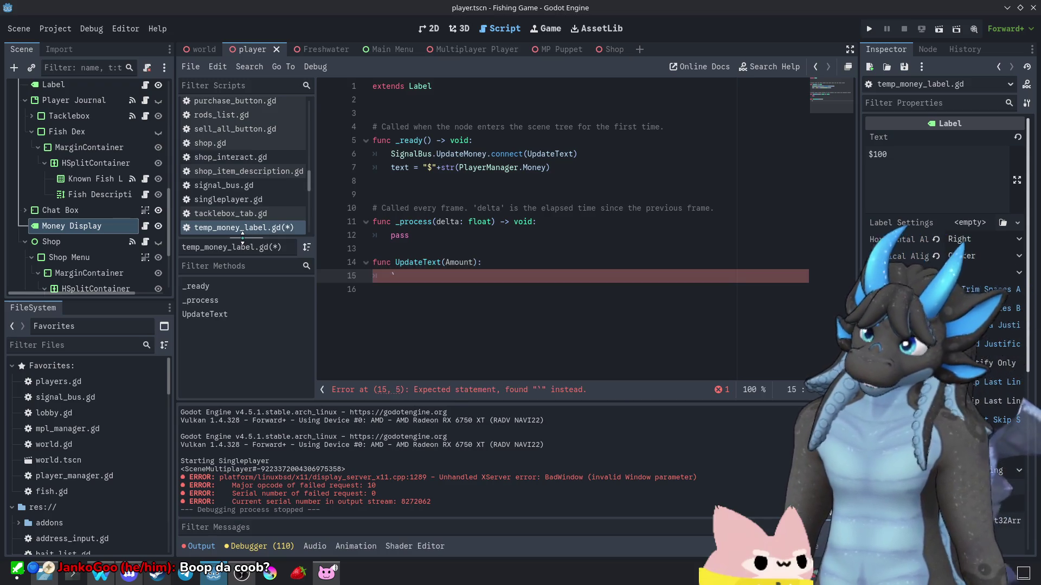
key(BackSpace)
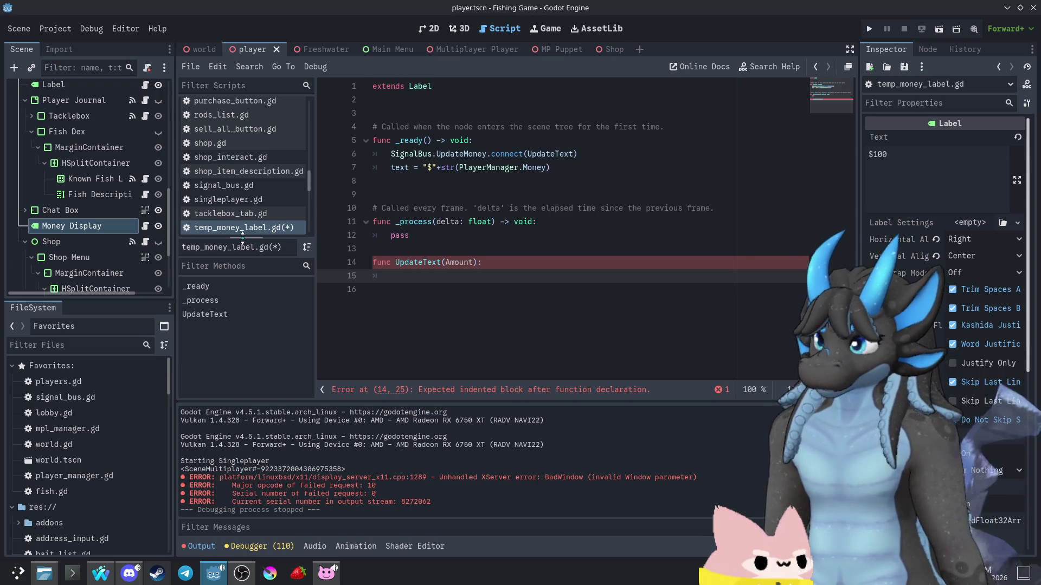
text(va)
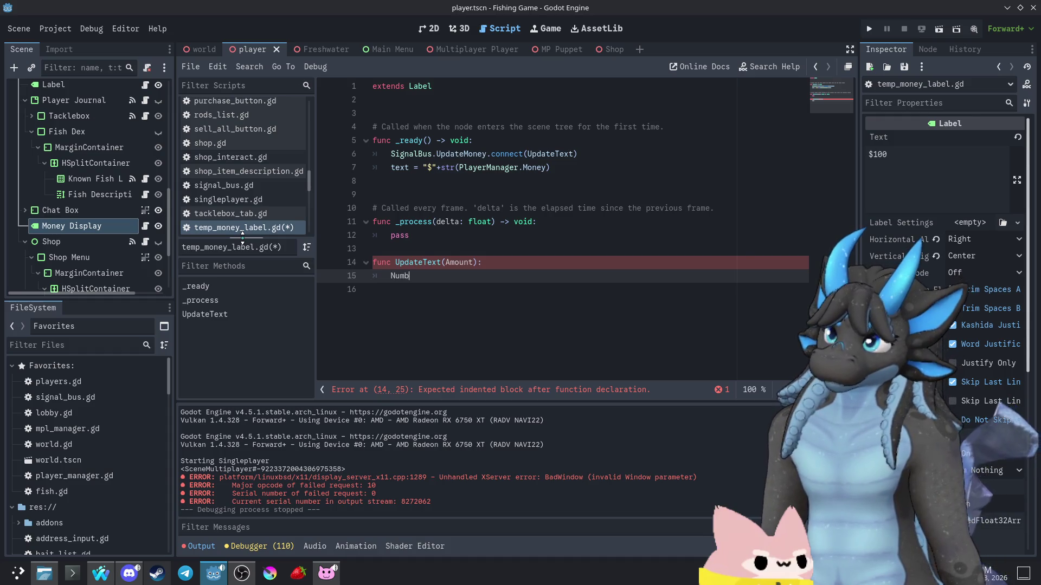
text(r Number)
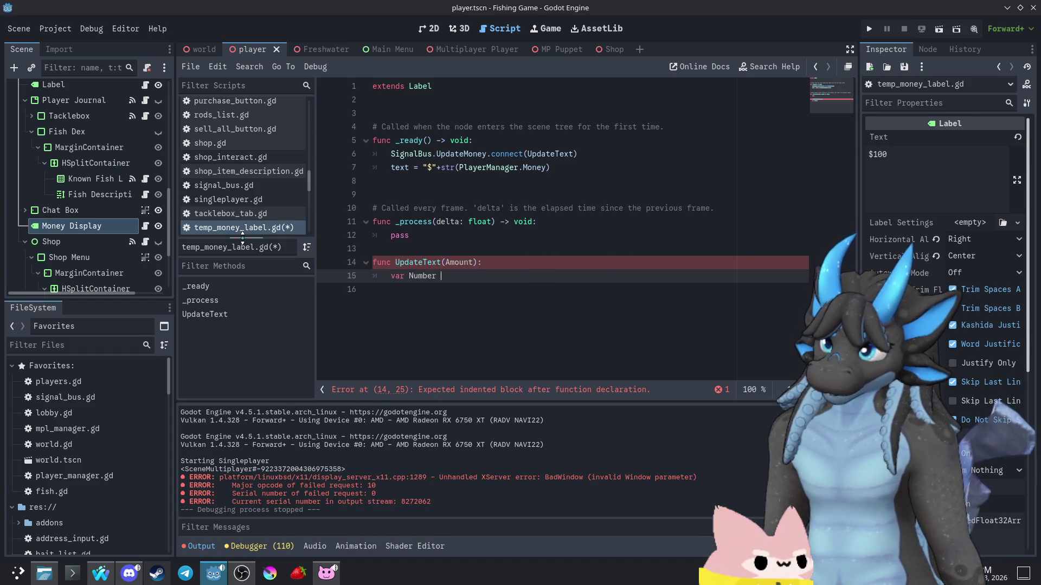
text(String = Amoutn)
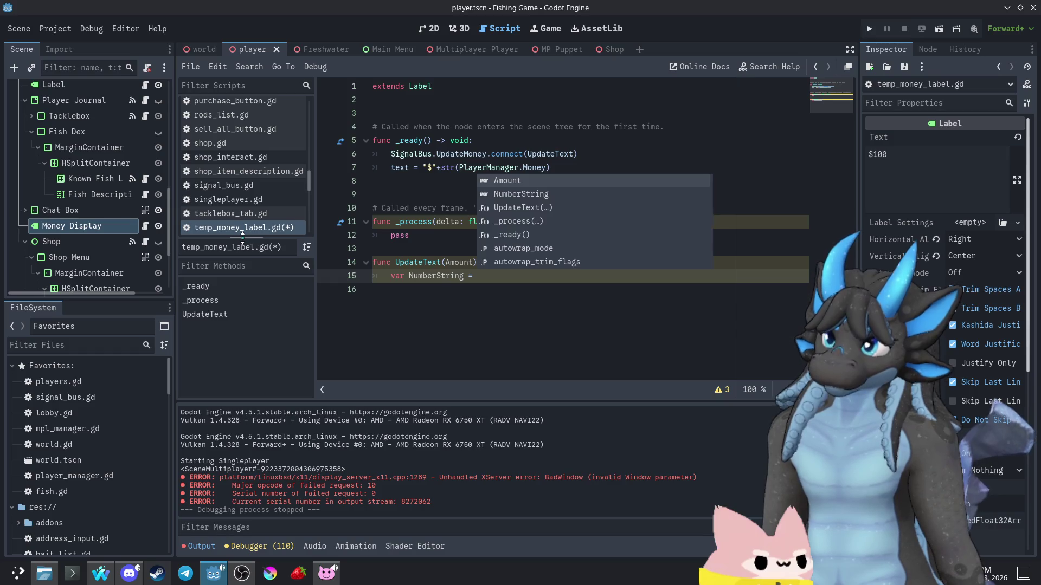
key(BackSpace)
key(BackSpace)
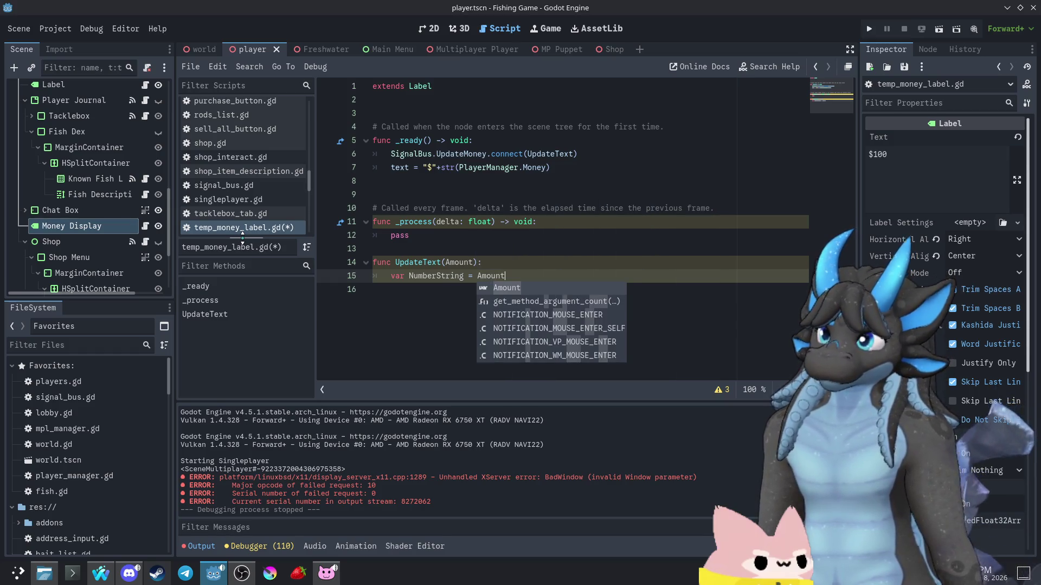
text(nt)
double_click(477, 276)
text(()
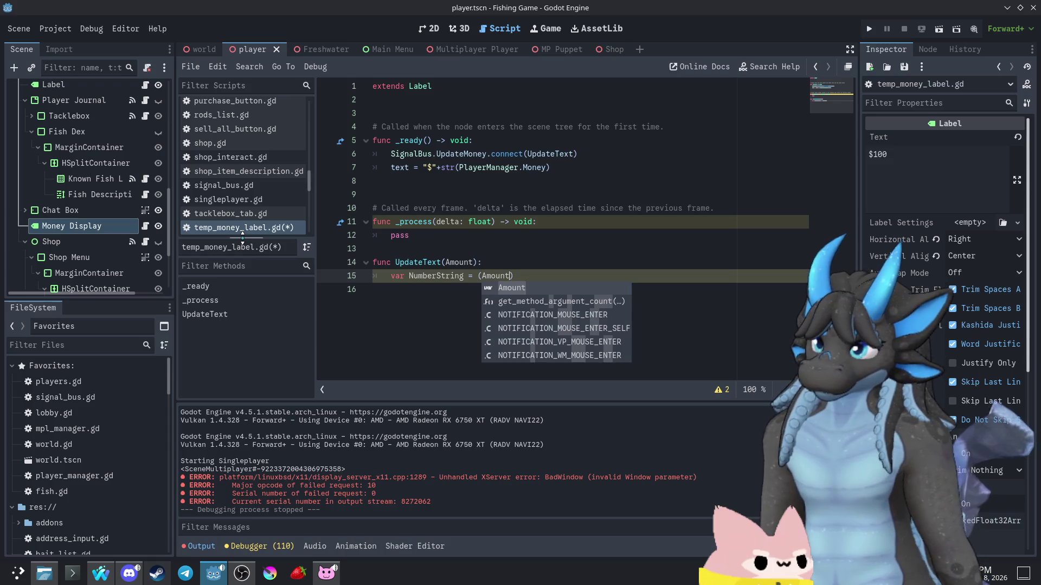
click(477, 275)
text(str)
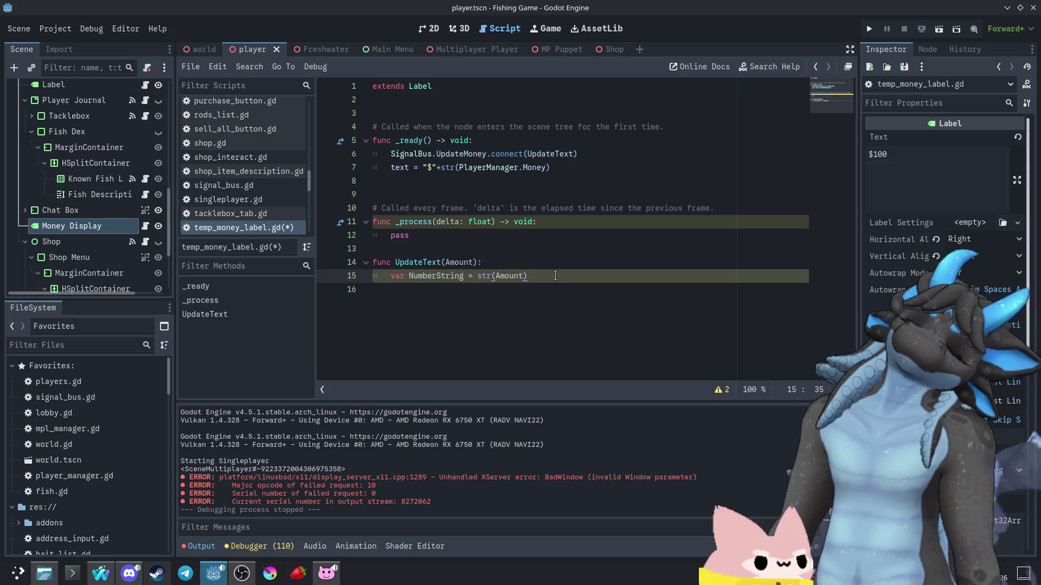
- Add 'var Digits = NumberString.length()' on the next line
key(Return)
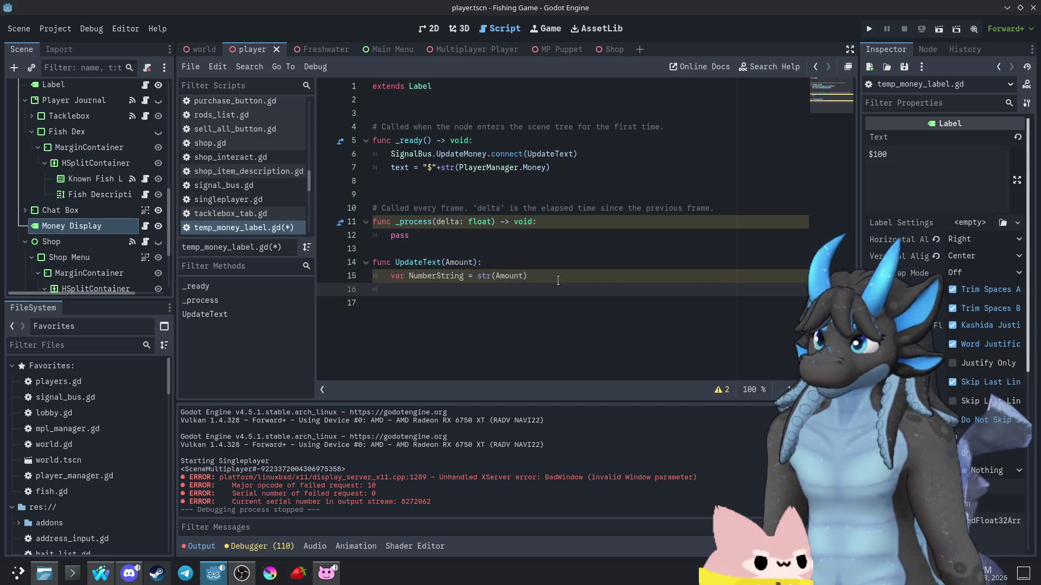
text(var S)
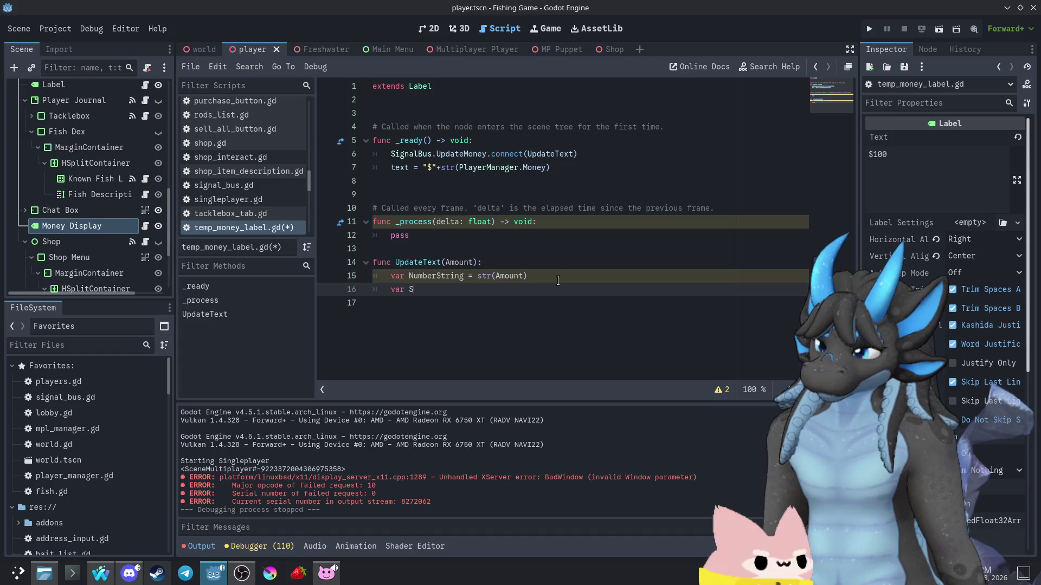
key(BackSpace)
text(D)
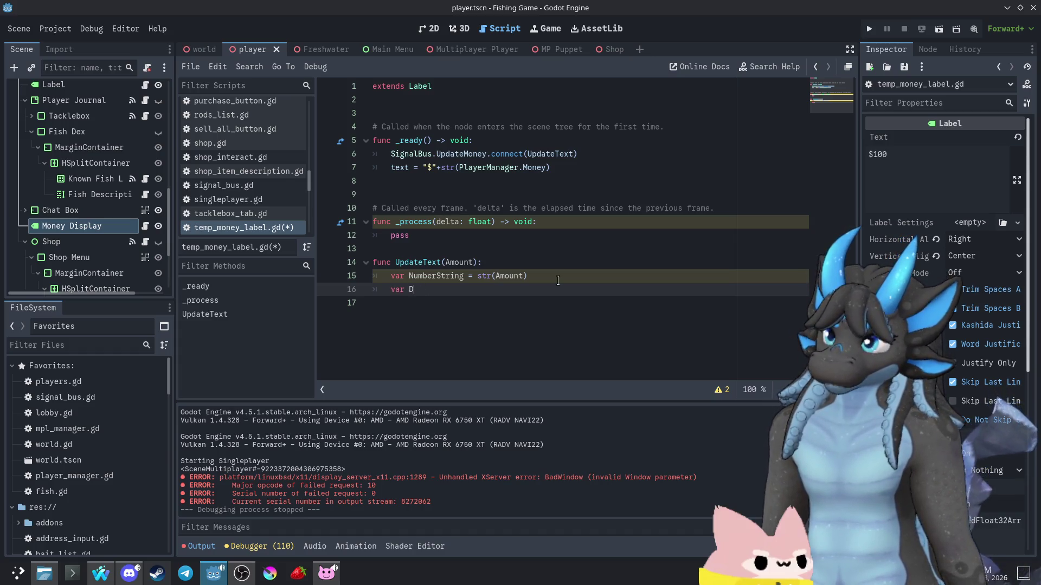
text(igits = )
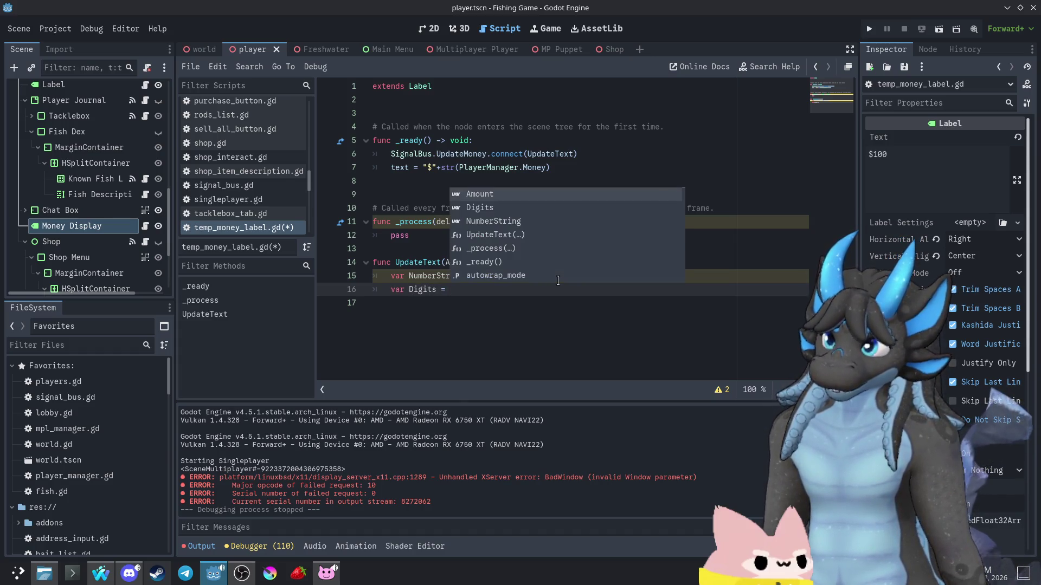
text(Numb)
key(Return)
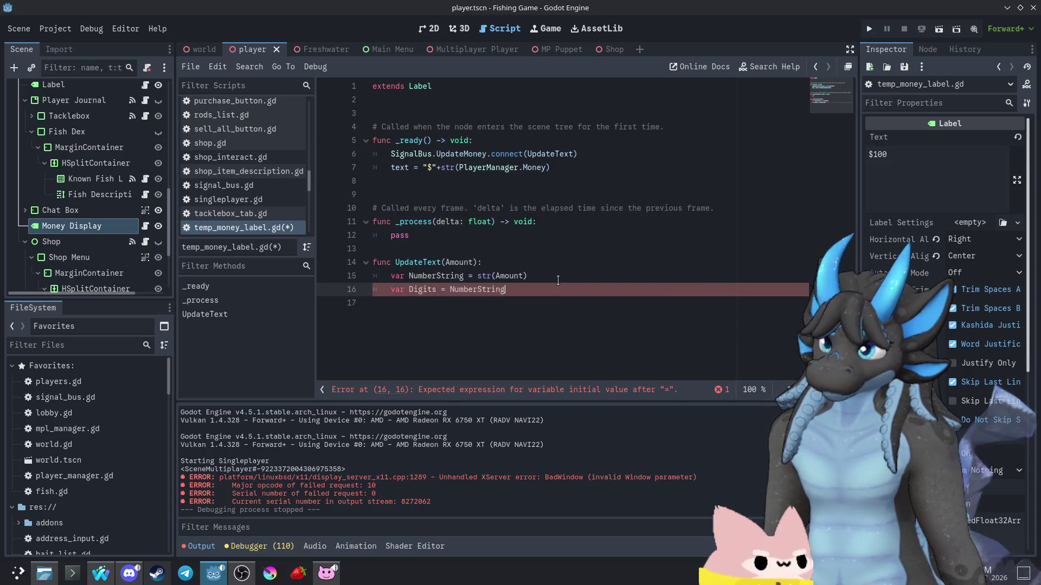
text(.length)
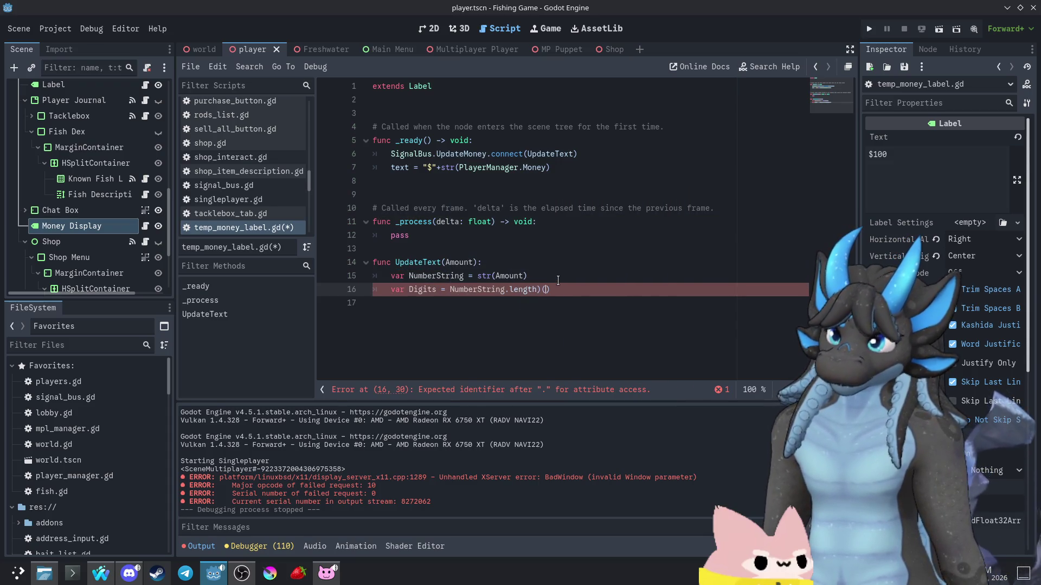
text(()
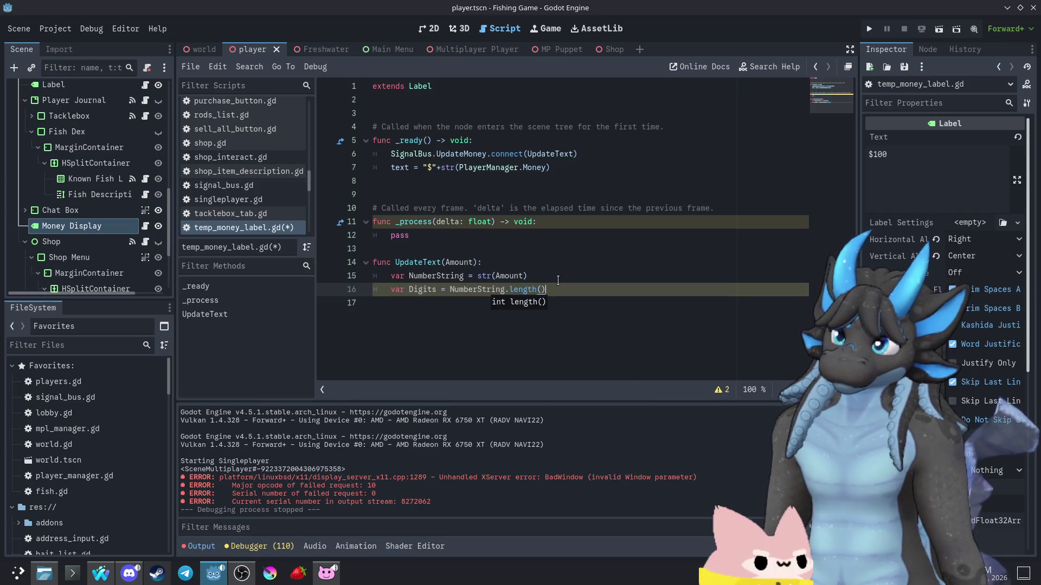
- Call NumberString.reverse() on a new line 17
key(Return)
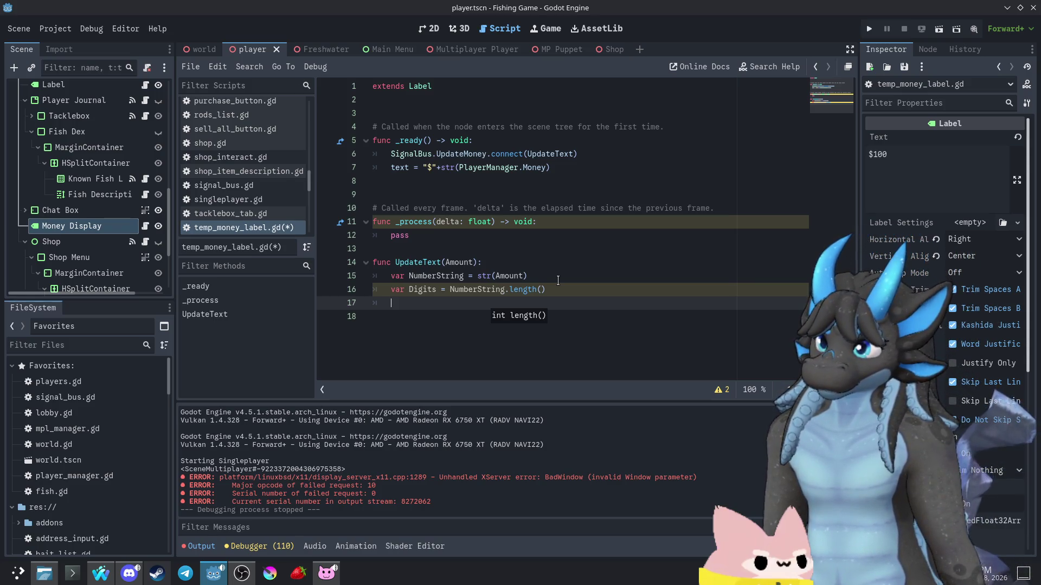
text(Number)
key(Return)
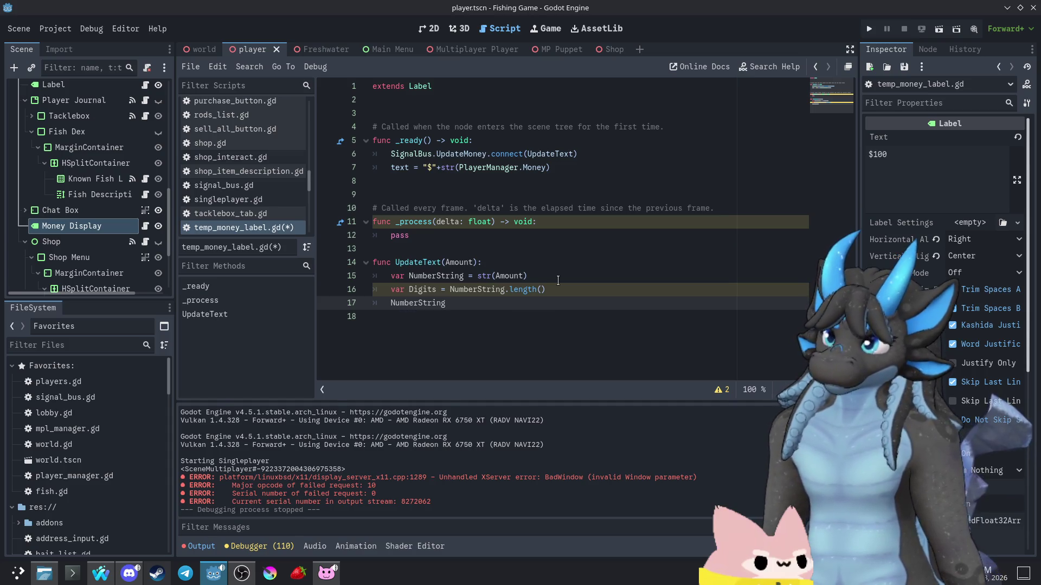
text(.rev)
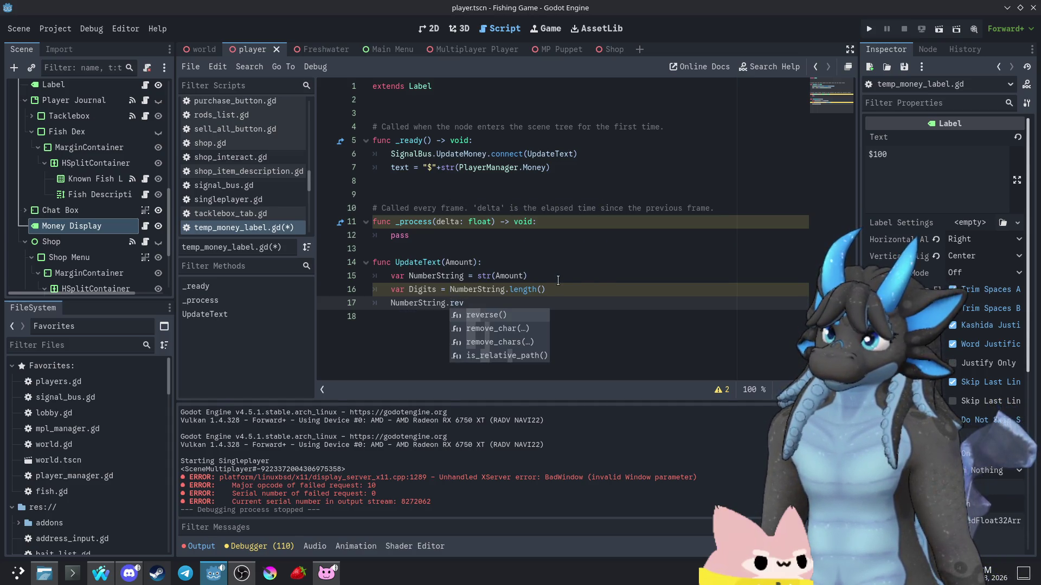
key(Return)
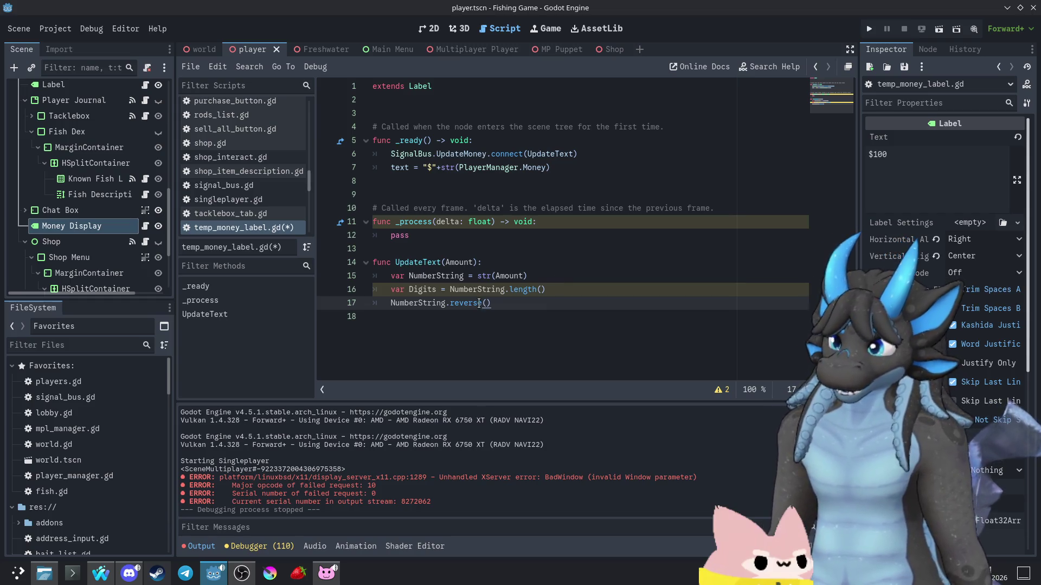
mouse_move(479, 303)
key(Home)
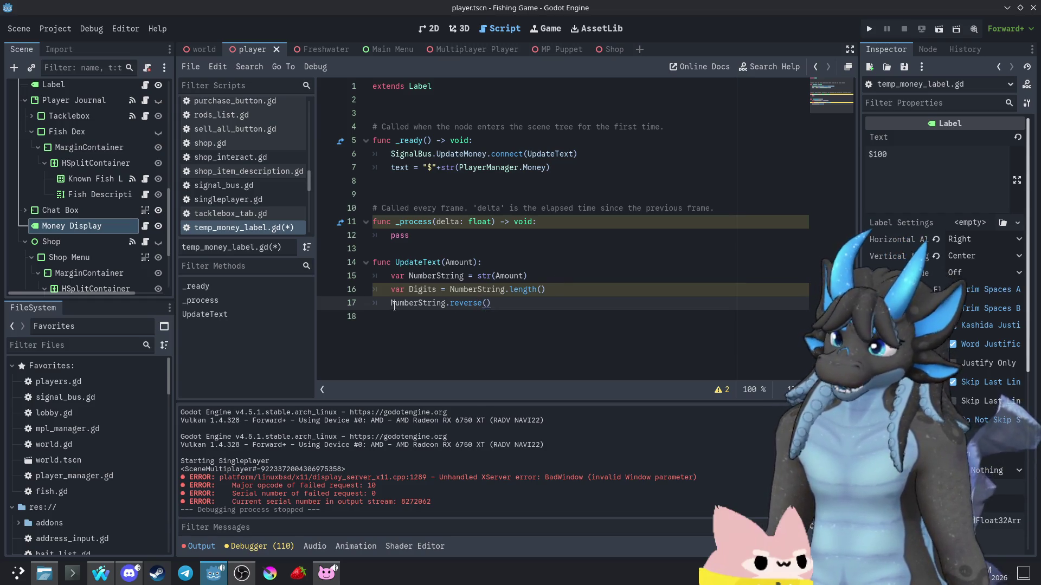
mouse_move(437, 309)
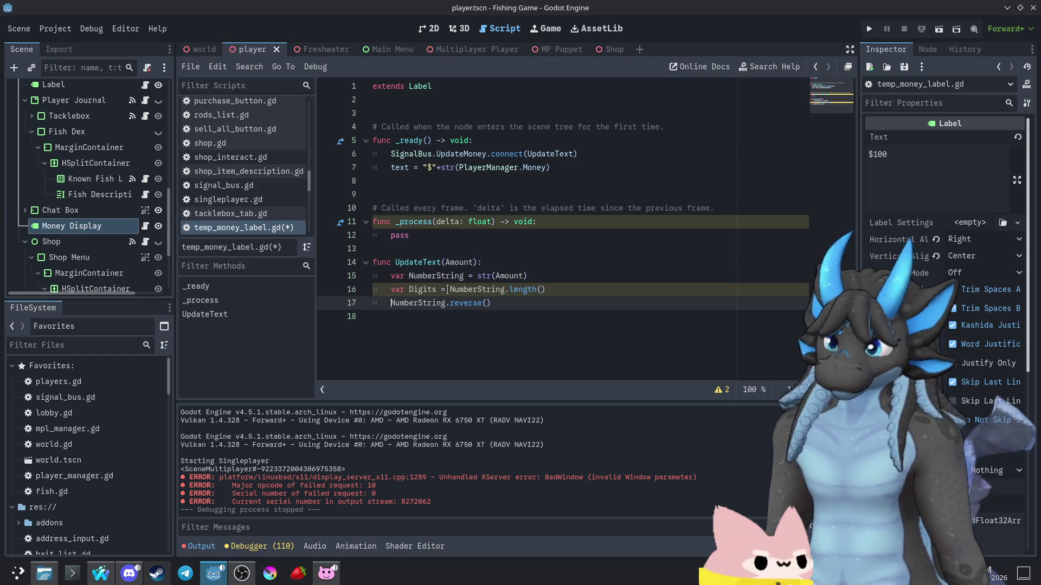
- Delete the standalone reverse line and append .reverse() to str(Amount) on line 15
click(552, 276)
click(550, 301)
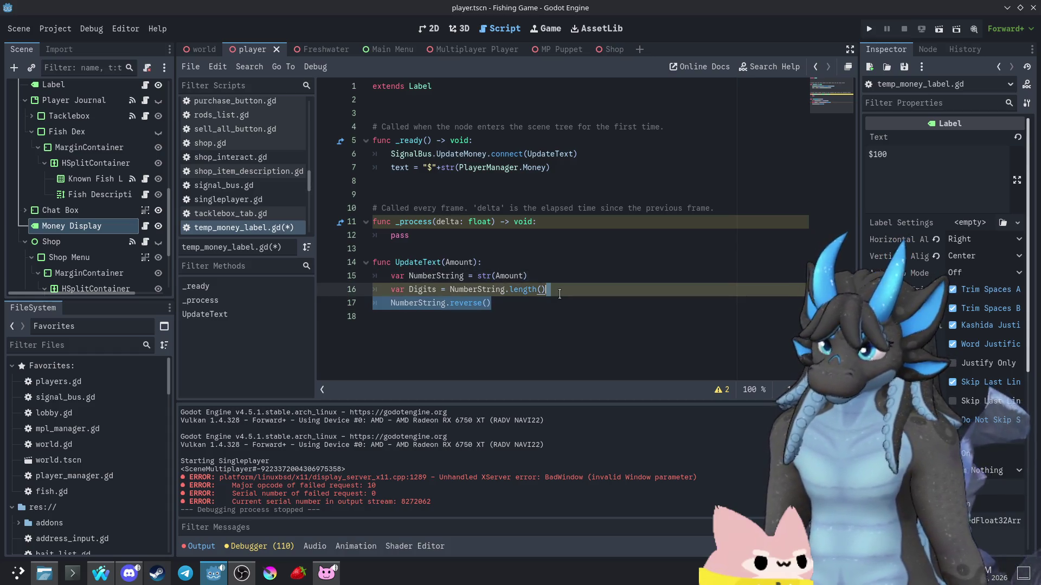
key(ctrl+shift+k)
click(558, 276)
text(.reverse())
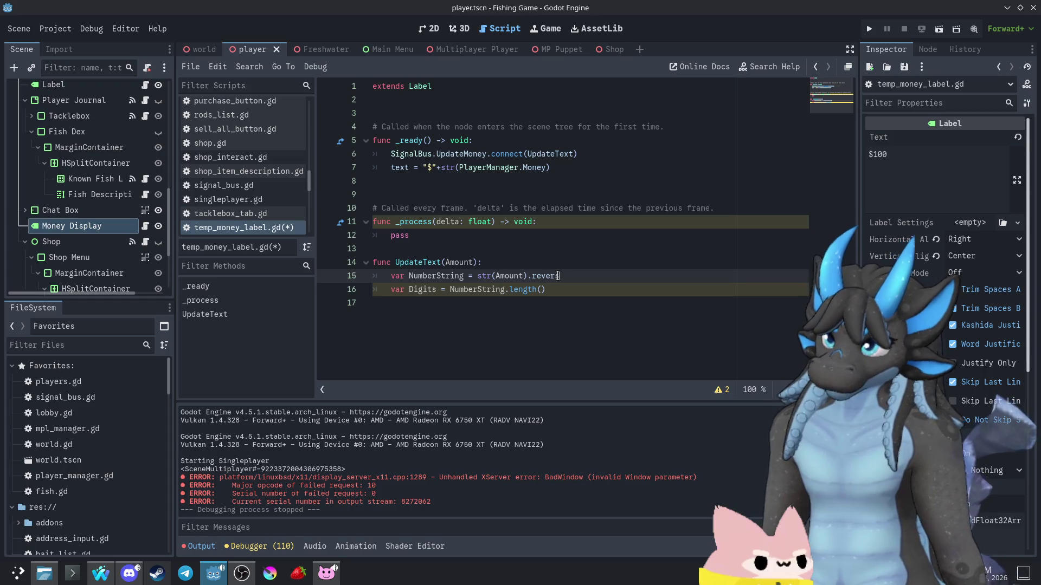
text(ng.length())
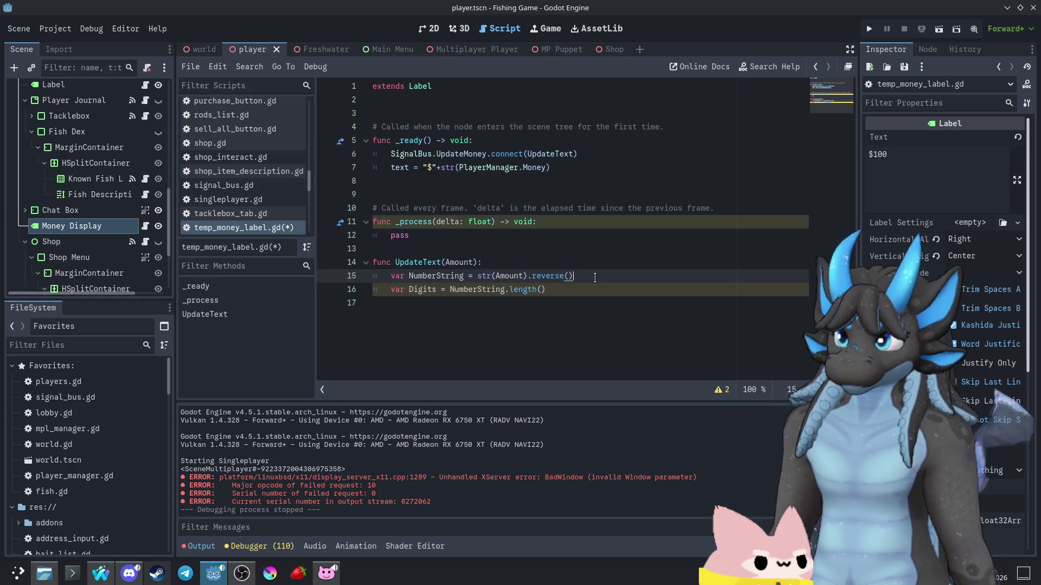
- Start a 'for i in range(0,Digits):' loop on line 17 with an empty indented body line
click(592, 302)
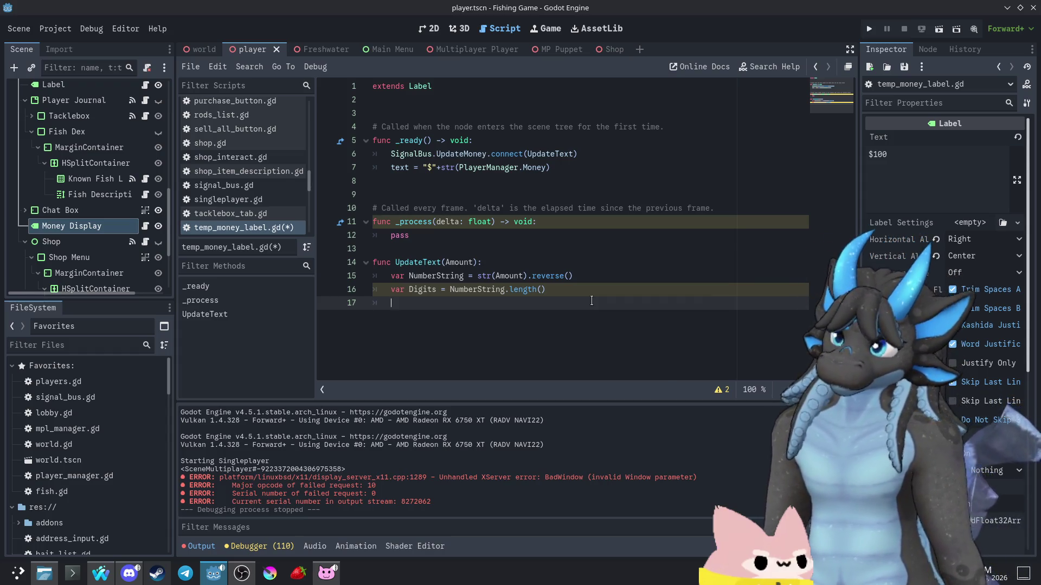
text(for i in number)
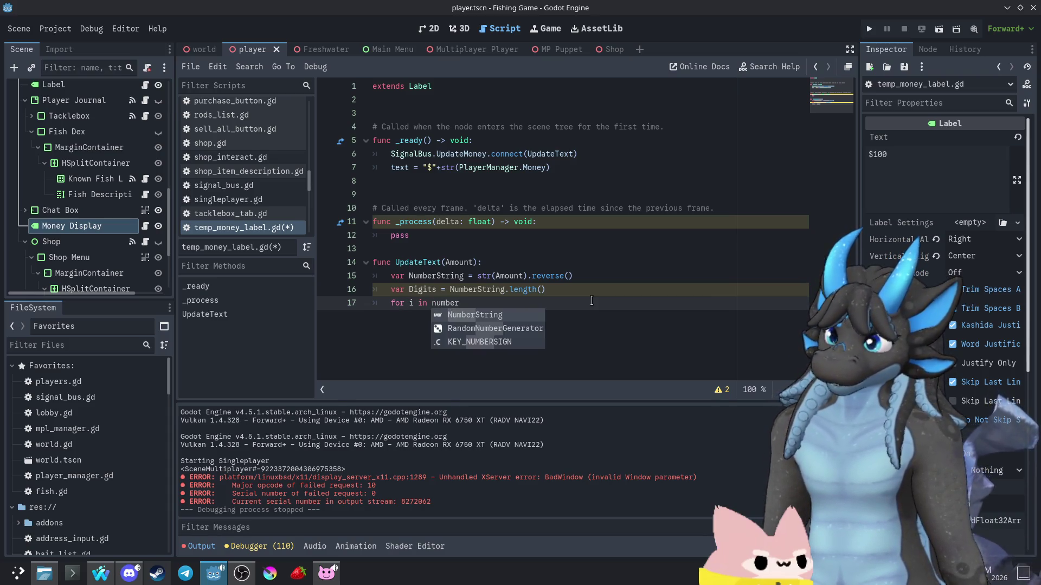
key(Return)
text(.)
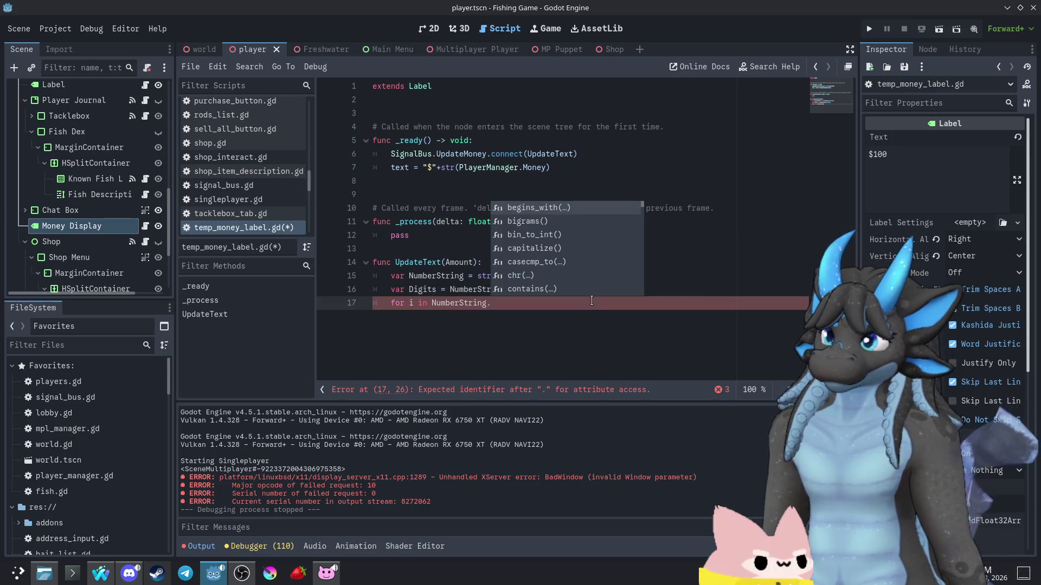
text(length)
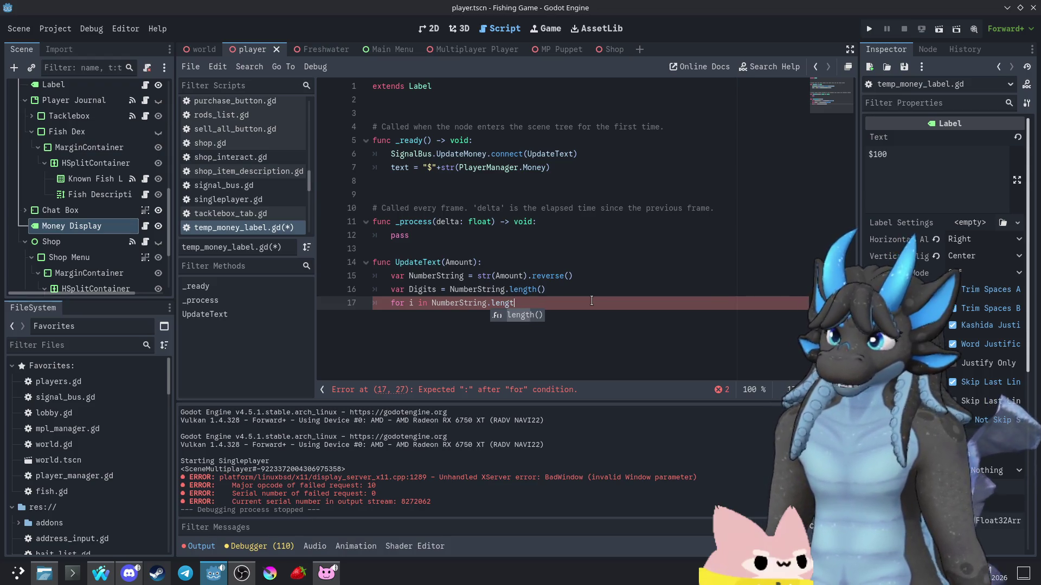
key(BackSpace)
key(BackSpace)
key(BackSpace)
text(range()
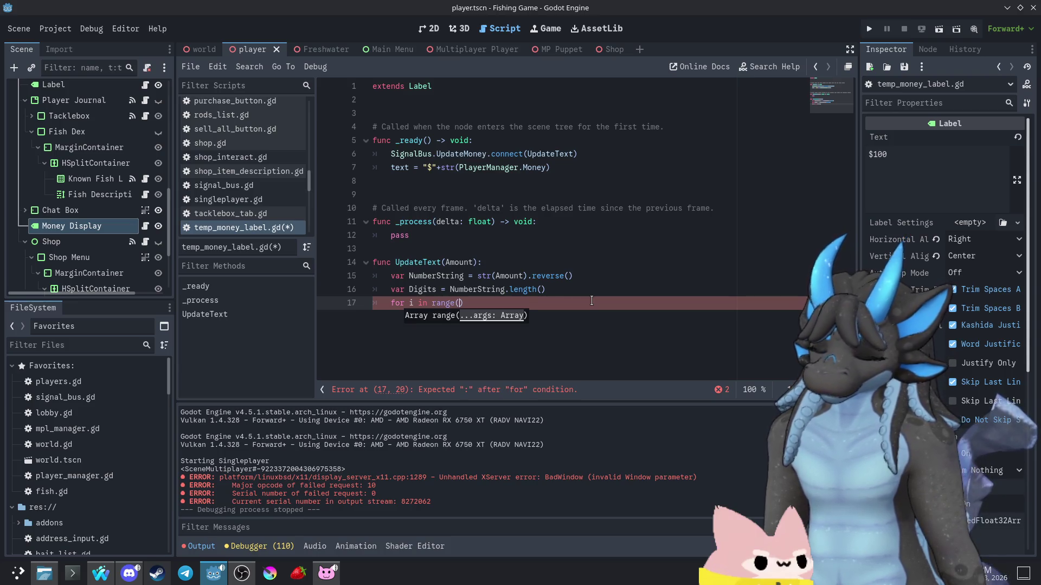
text(0,)
text(Digits)
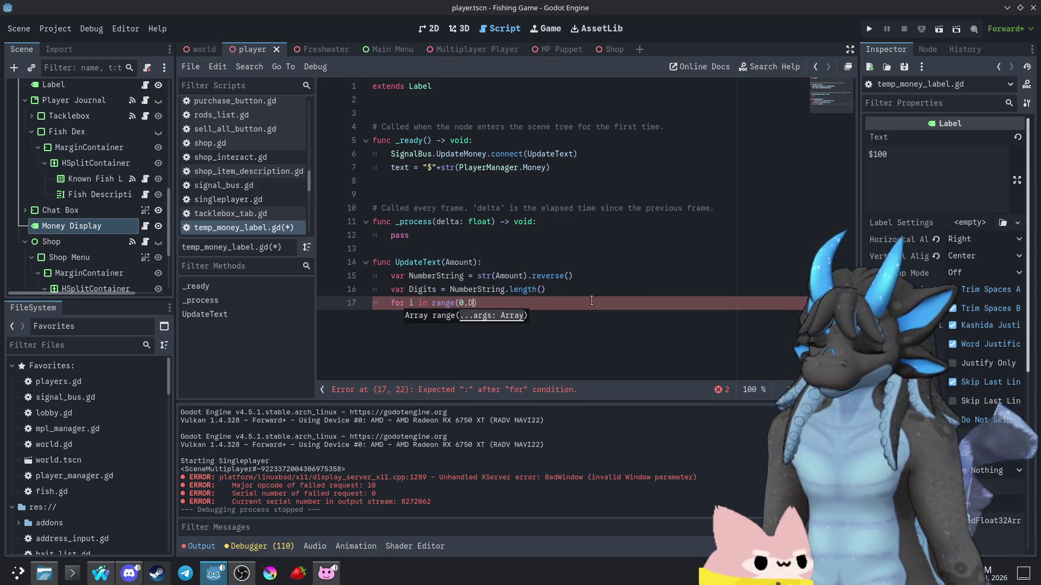
text():)
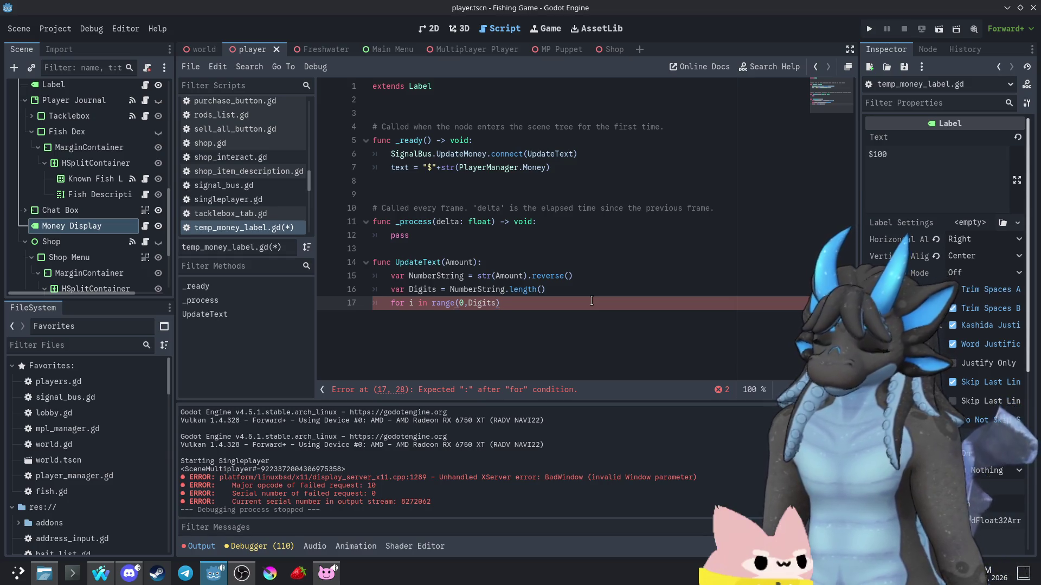
key(Return)
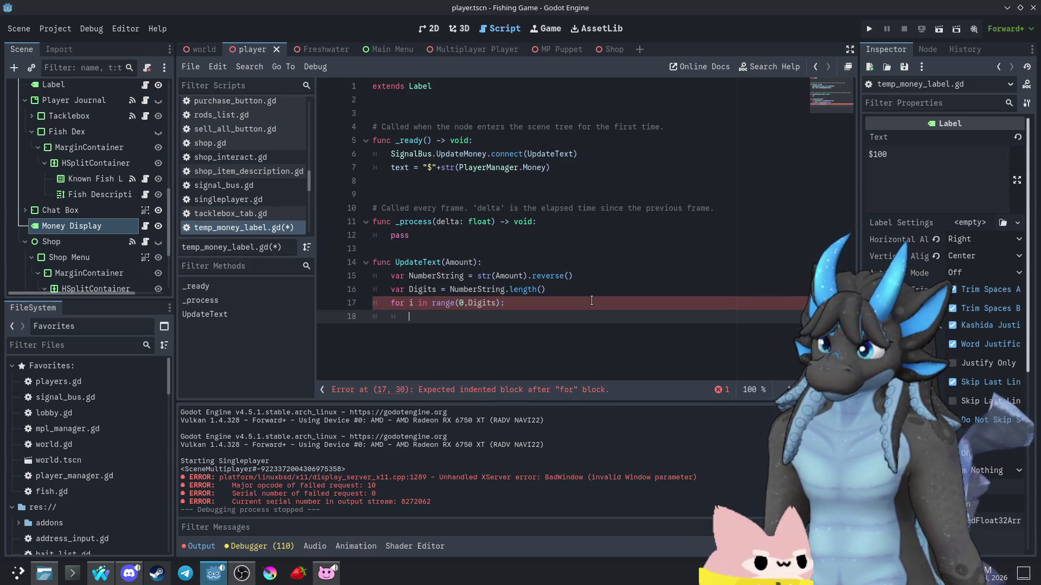
text(if )
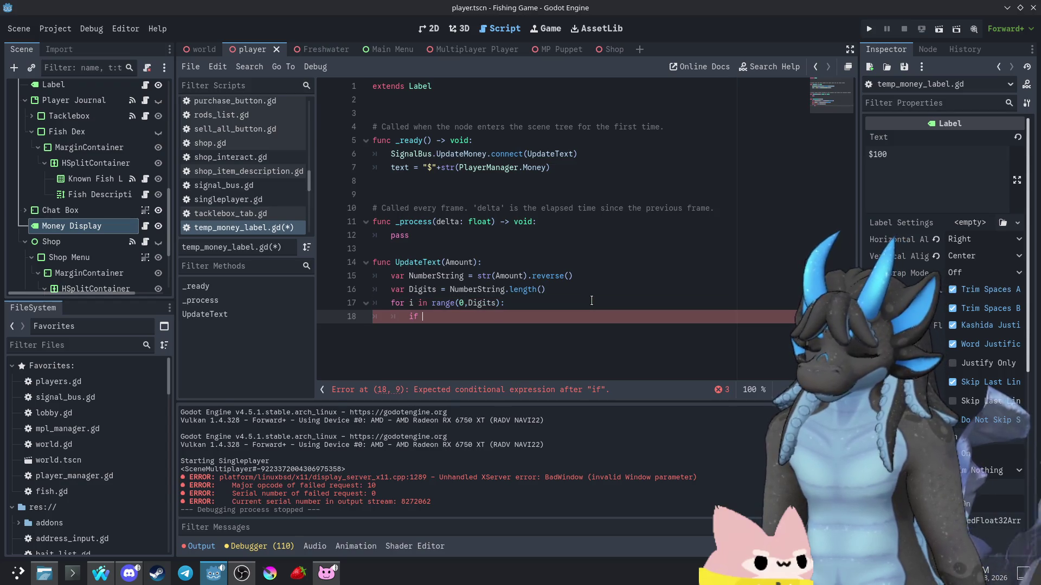
text(i#)
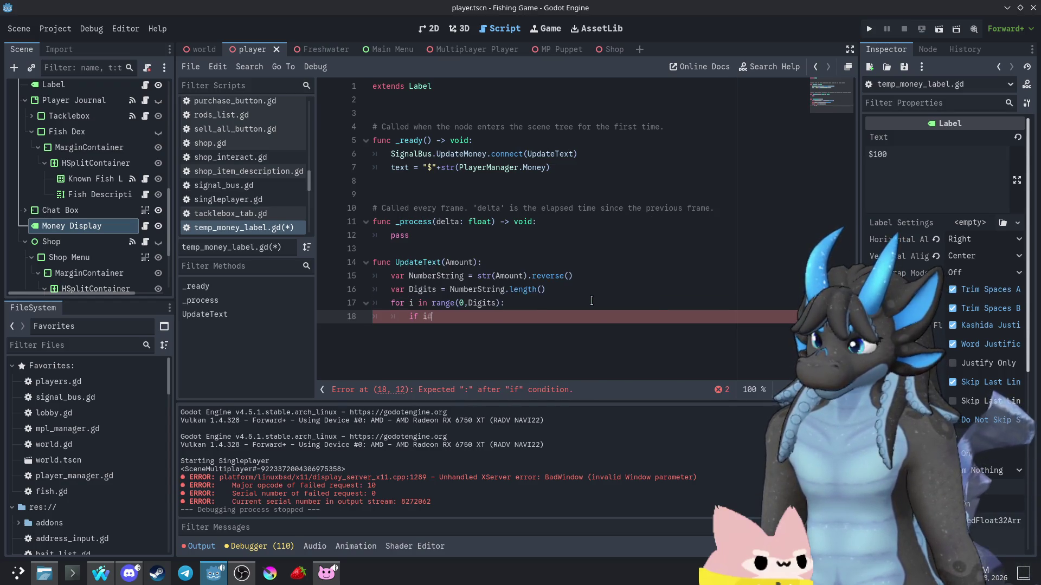
key(BackSpace)
key(BackSpace)
key(BackSpace)
key(BackSpace)
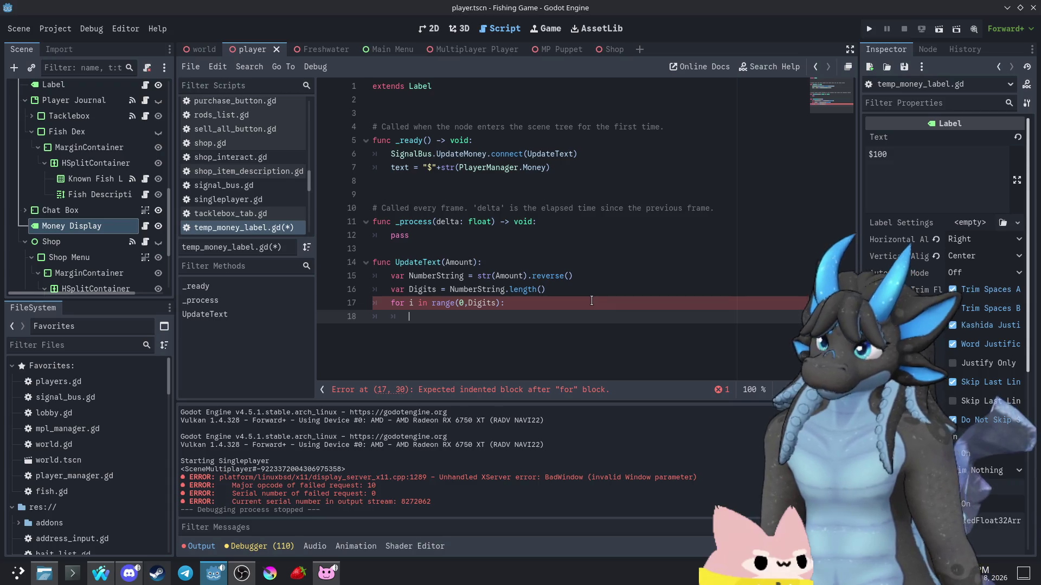
- Declare var Result = "" above the loop and append NumberString[i] to it inside the loop
click(591, 301)
key(ctrl+shift+Return)
text(var )
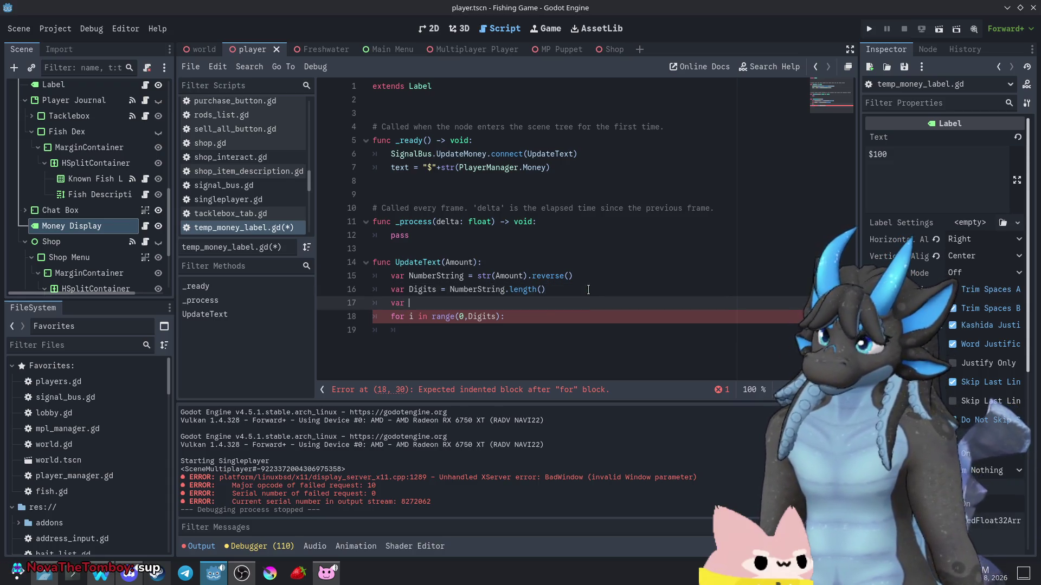
text(Result = )
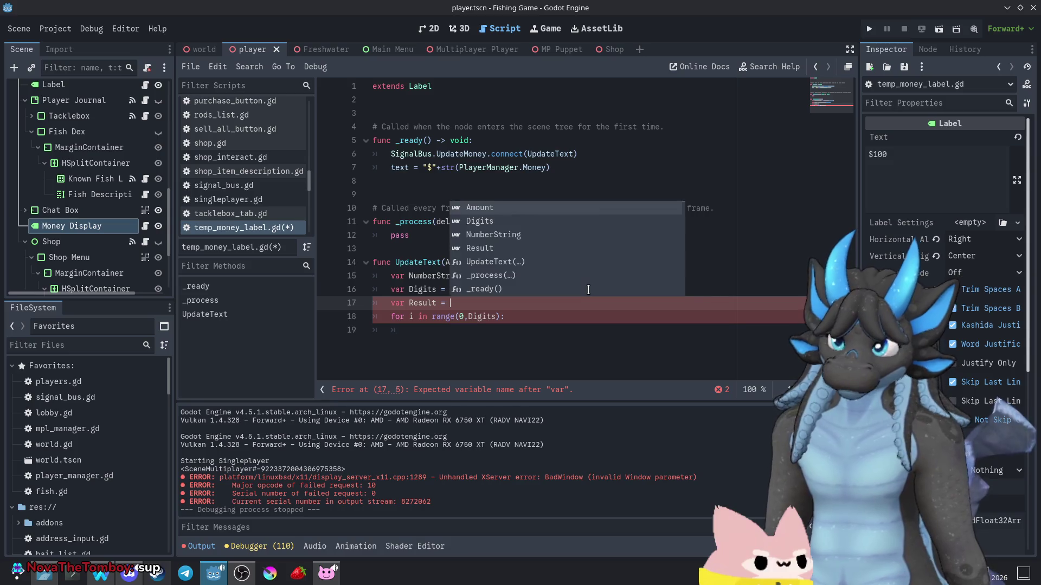
text("")
click(466, 330)
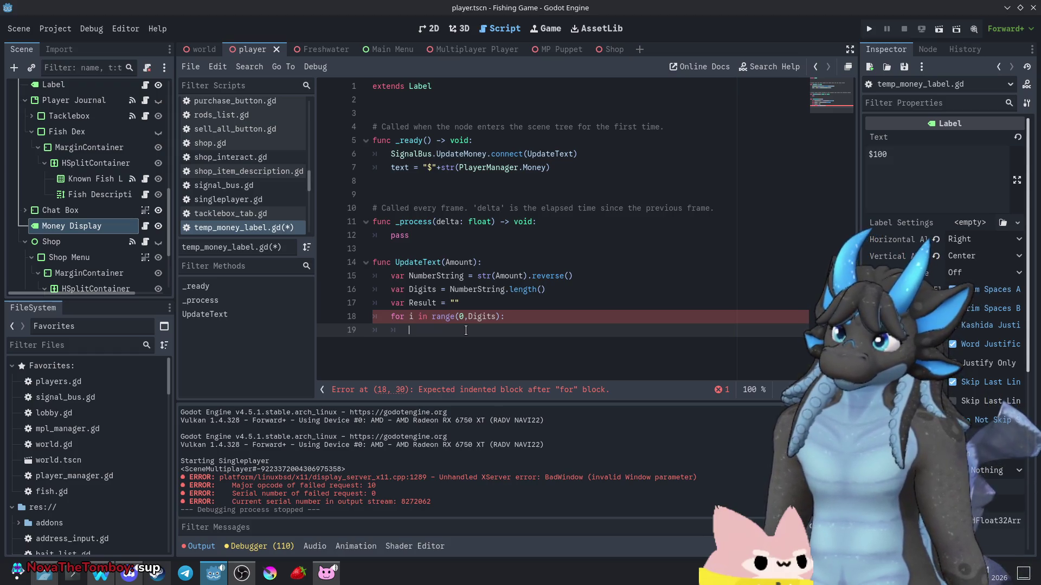
key(Tab)
text(Result)
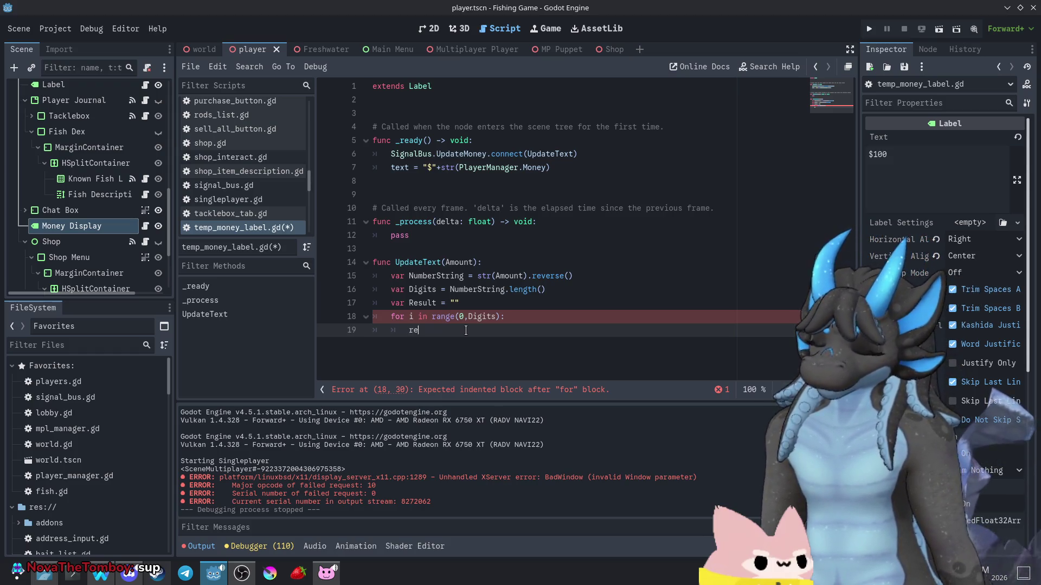
text( =)
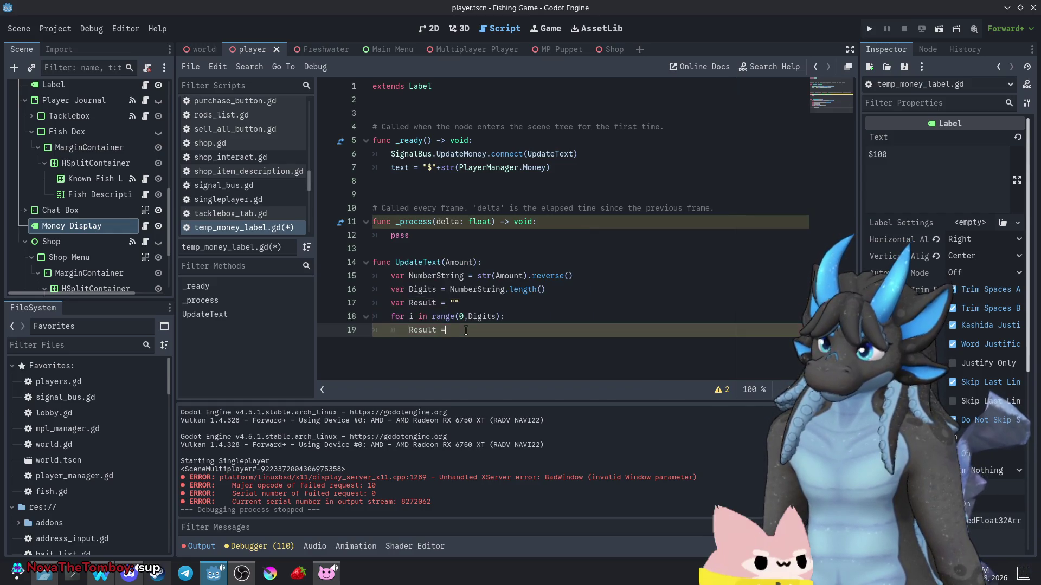
key(BackSpace)
text(+=)
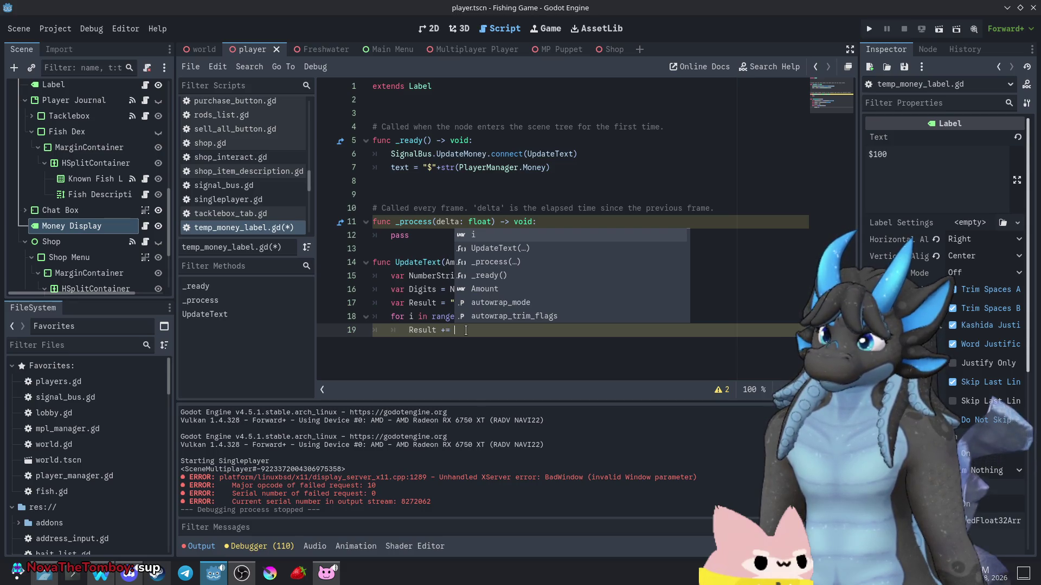
text( Nu)
key(Return)
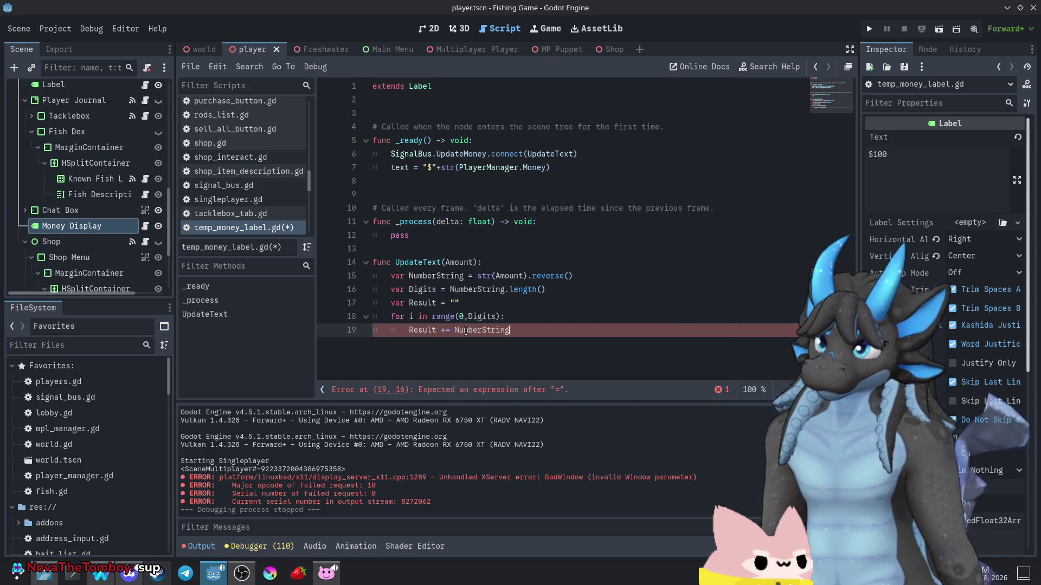
text([i])
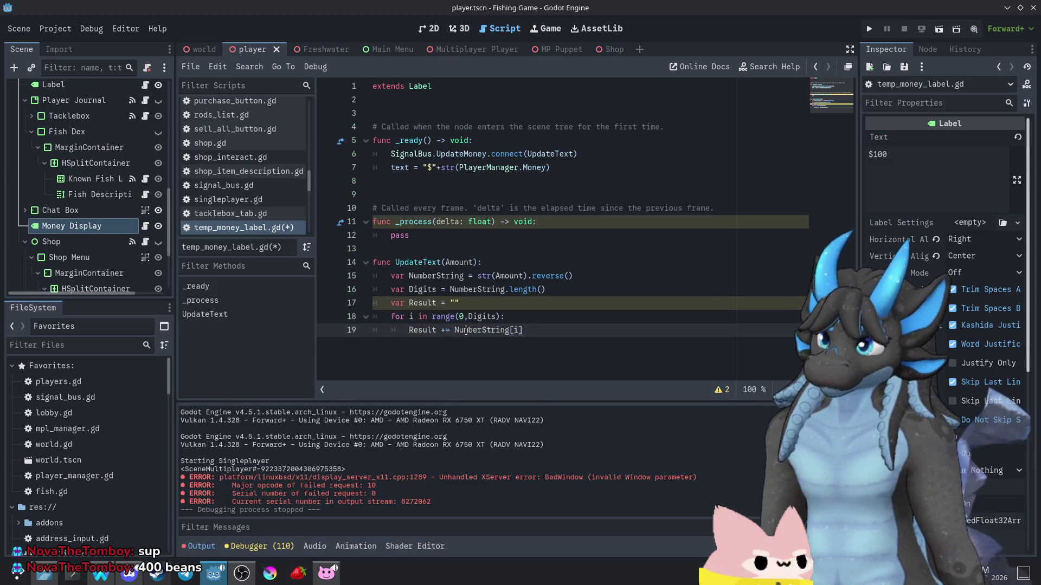
- Add a comma to Result inside an 'if i % 3 == 0:' check
key(Return)
text(if )
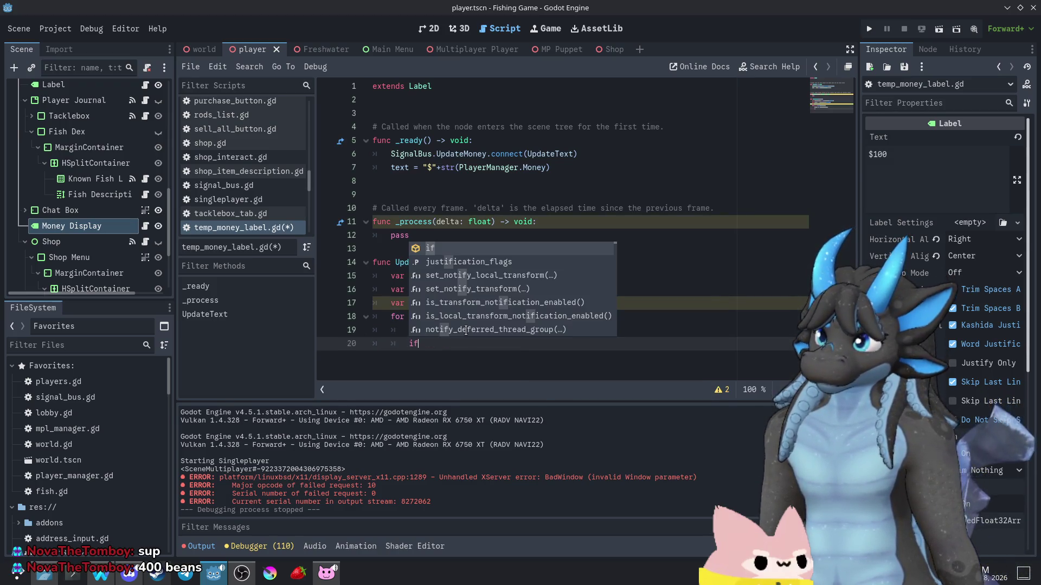
text(i)
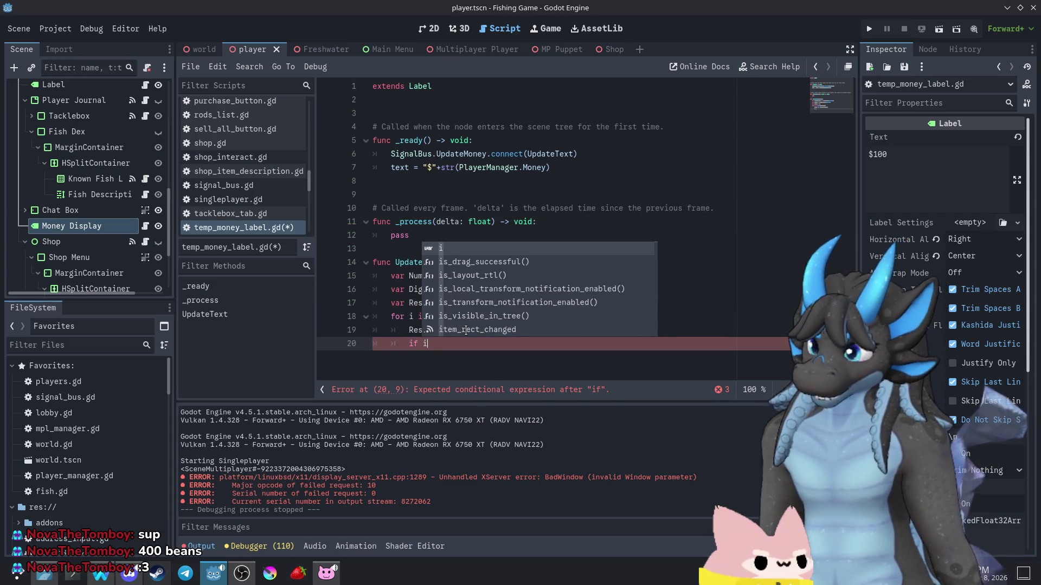
text( % 3)
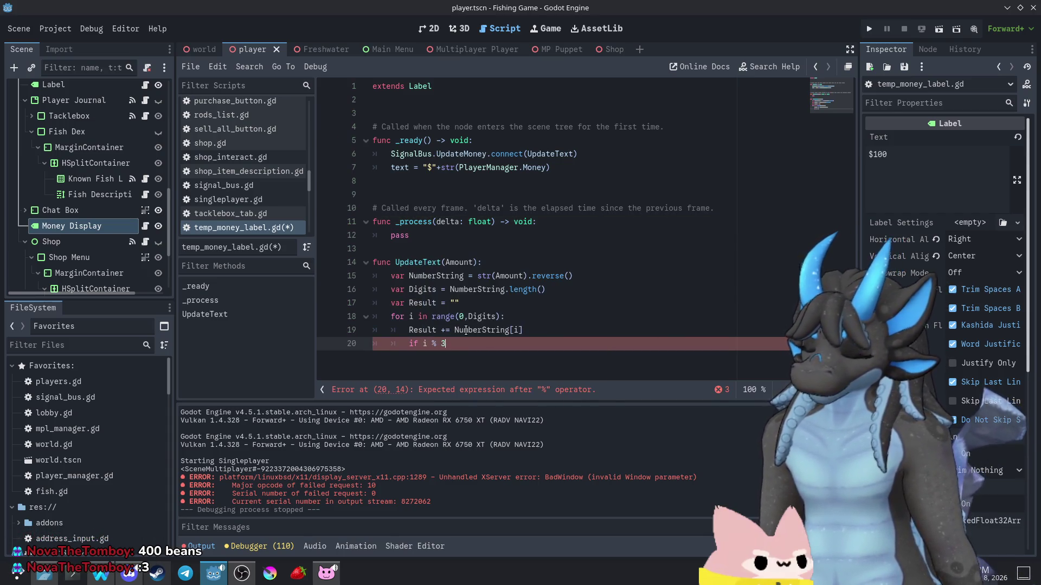
text( == 0)
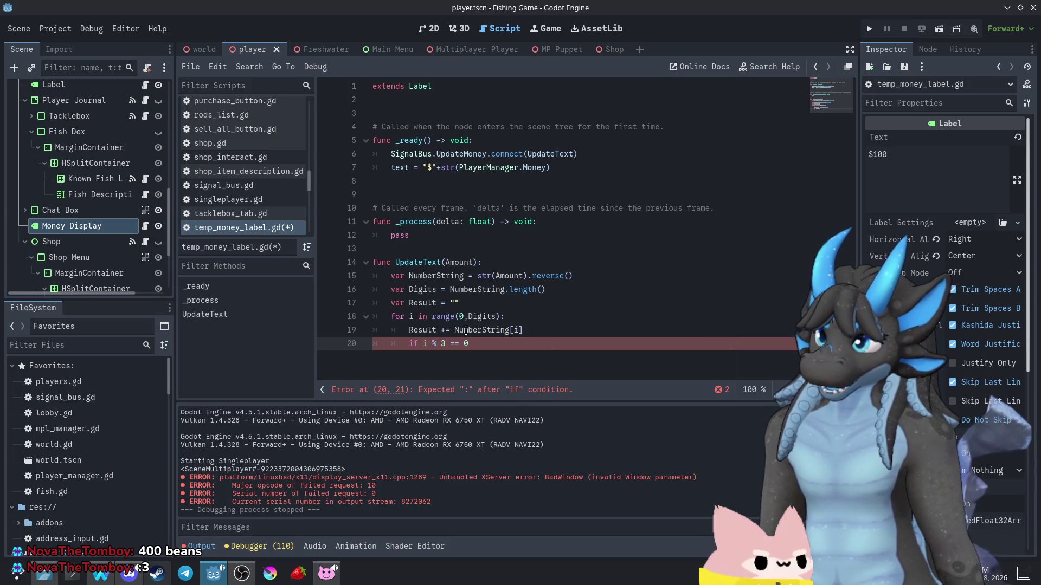
key(Return)
key(BackSpace)
key(BackSpace)
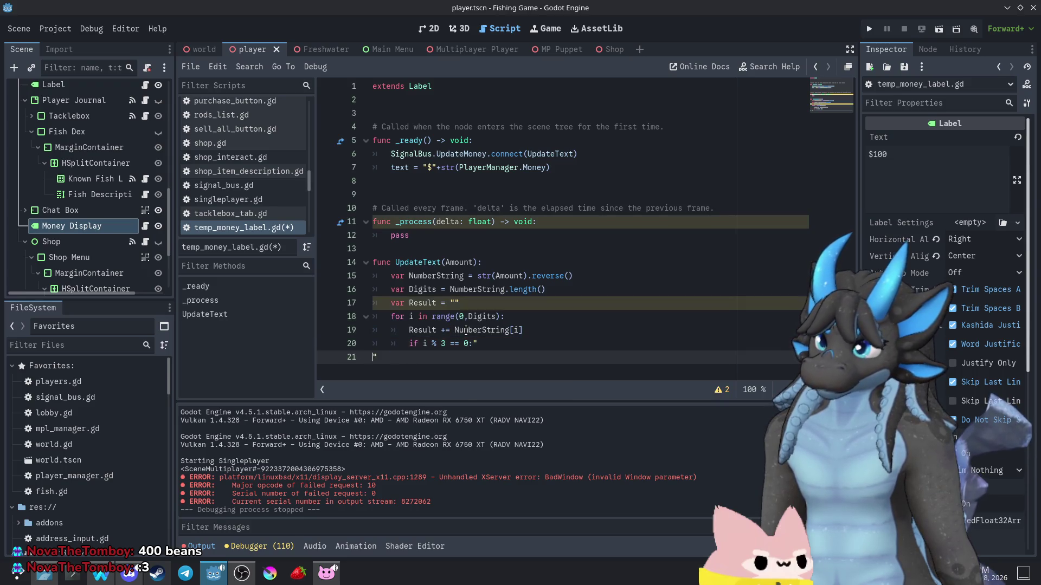
text(:)
key(Return)
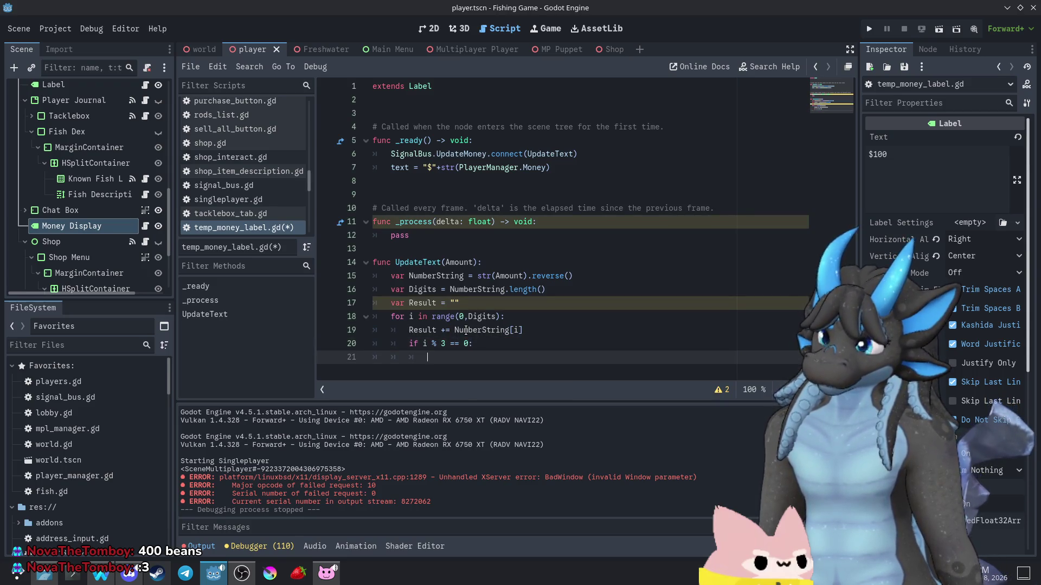
text(Result += ",)
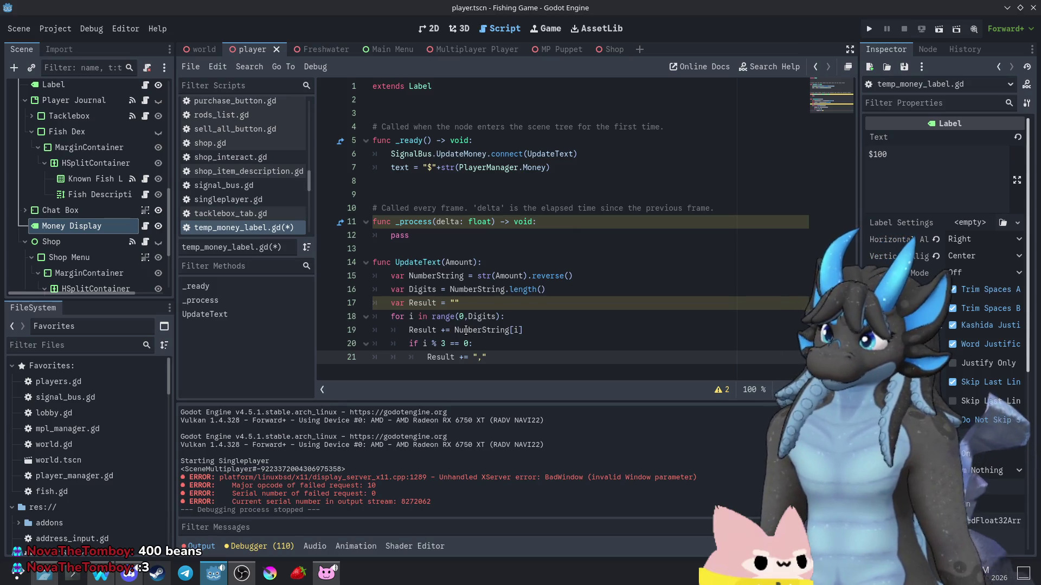
key(Return)
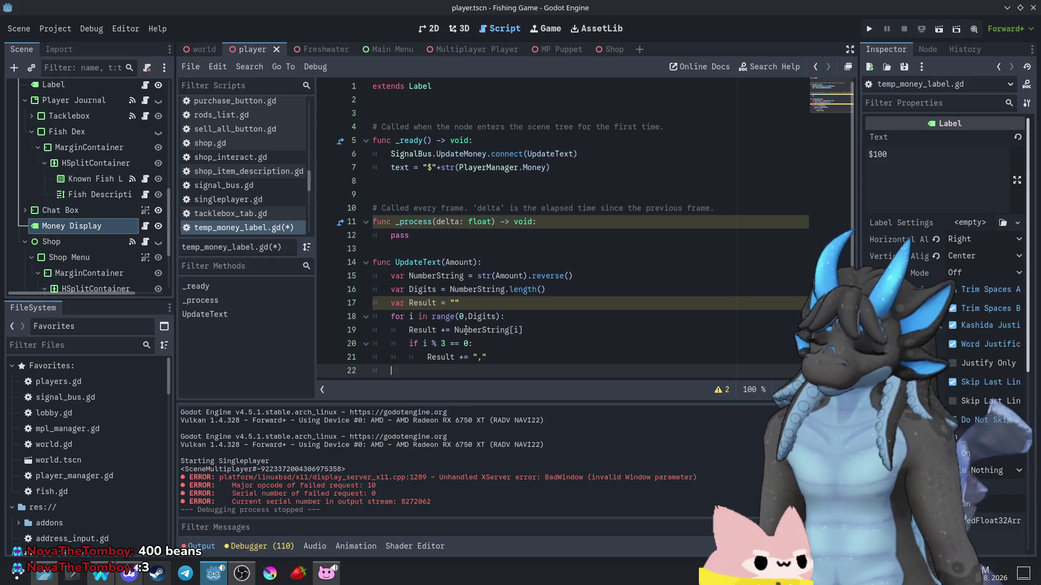
- Set text = Result.reverse() and launch the game
text(text = )
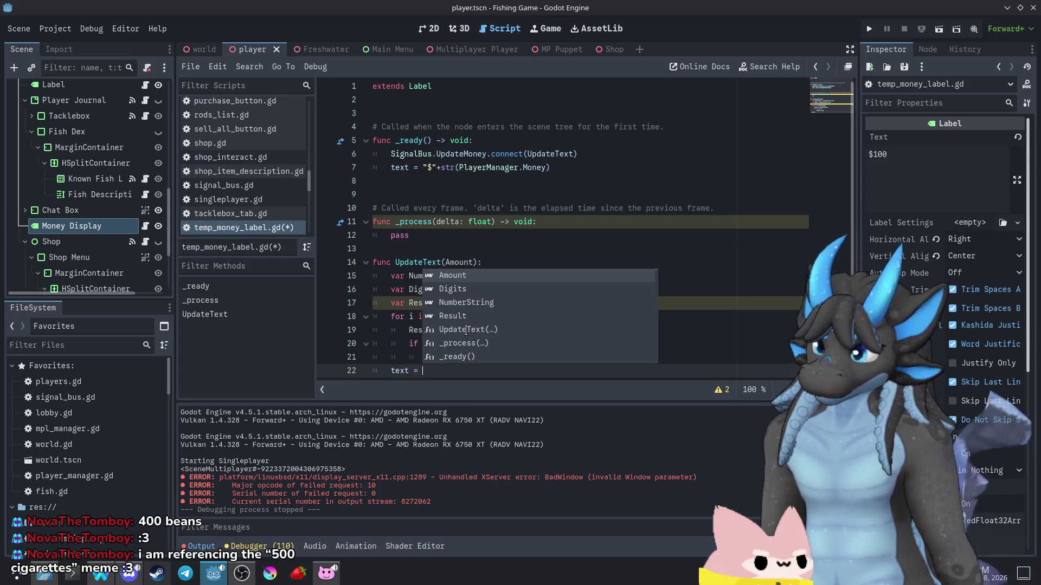
text(Result./)
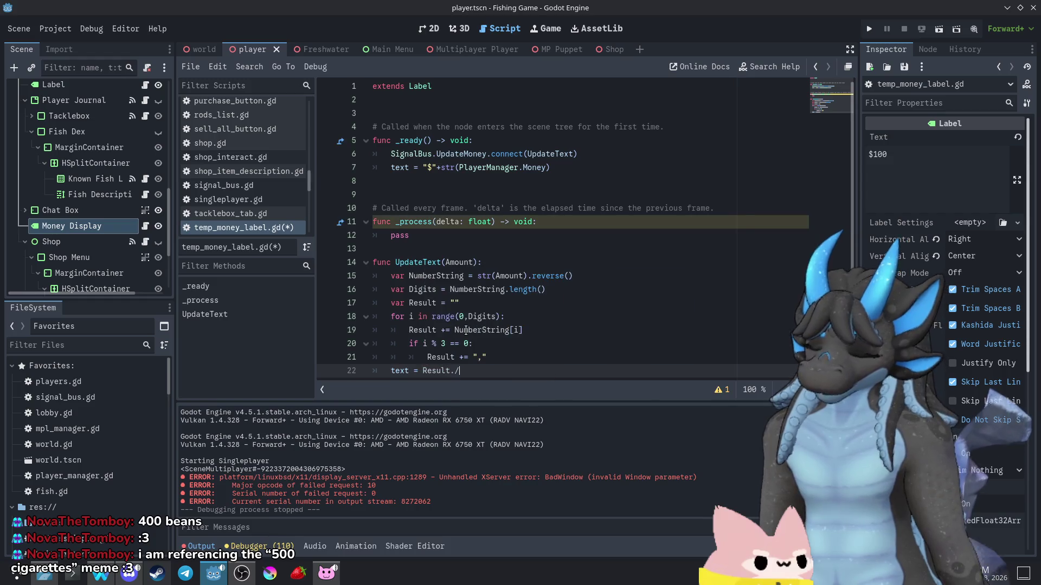
key(BackSpace)
text(rever)
key(Return)
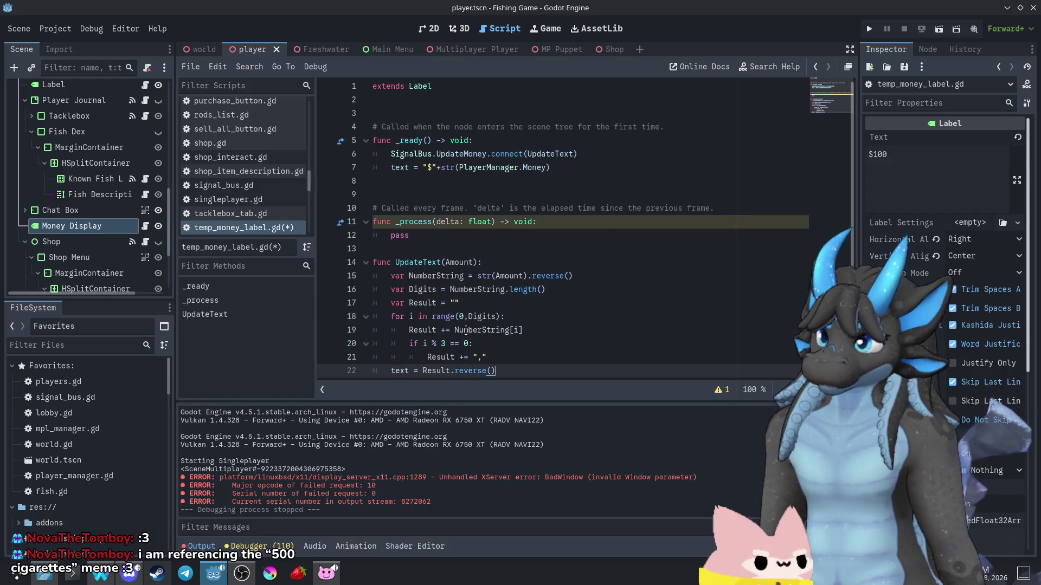
scroll(466, 330, down, 1)
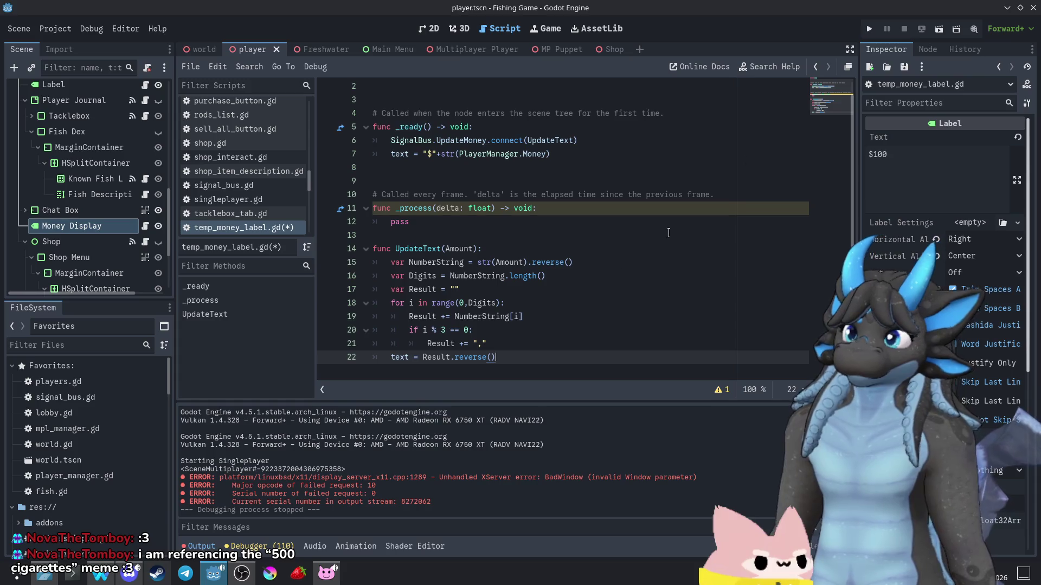
click(870, 29)
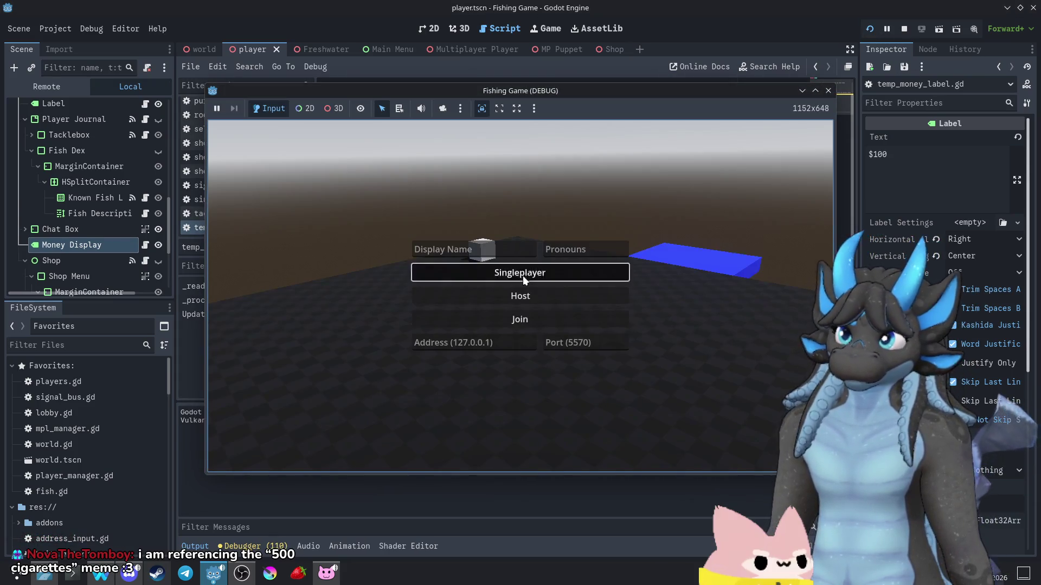
- Start singleplayer, walk to the shop cube and select Worm Bait to view the money
click(523, 270)
key(w)
key(e)
click(374, 201)
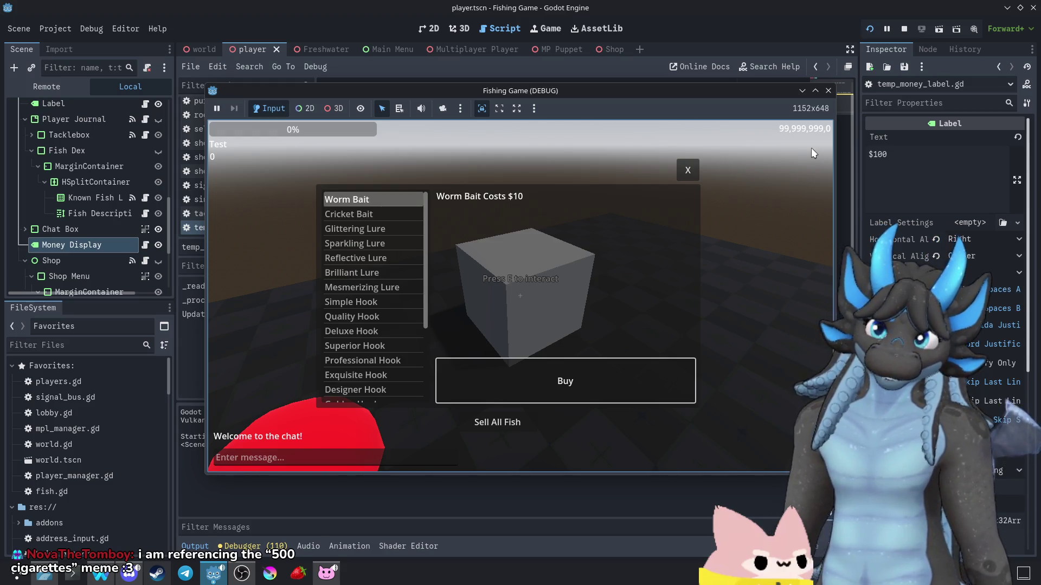
- Change the loop to range(1,Digits) and check it in a quick singleplayer run
click(828, 90)
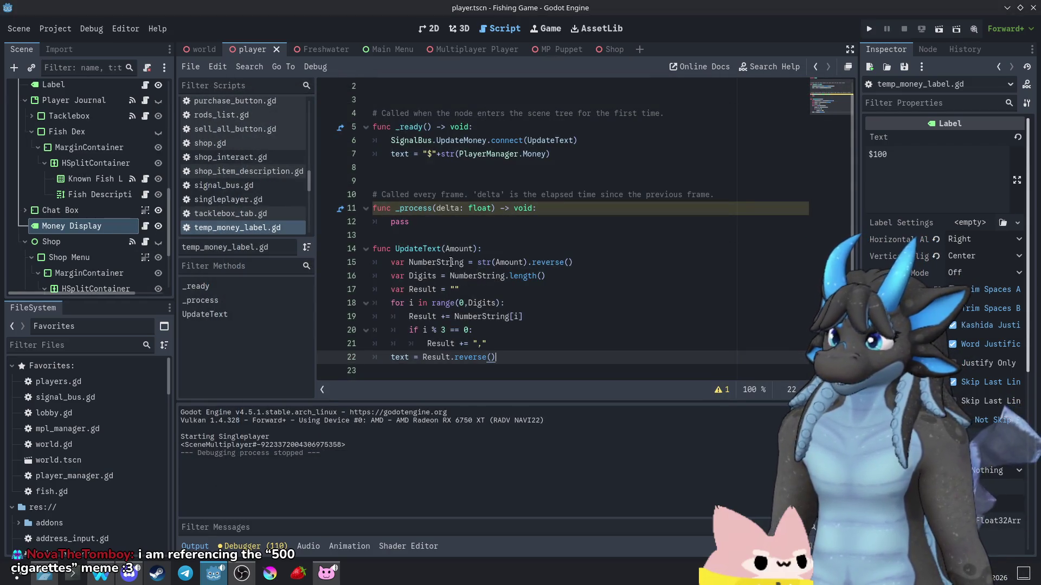
scroll(468, 285, down, 1)
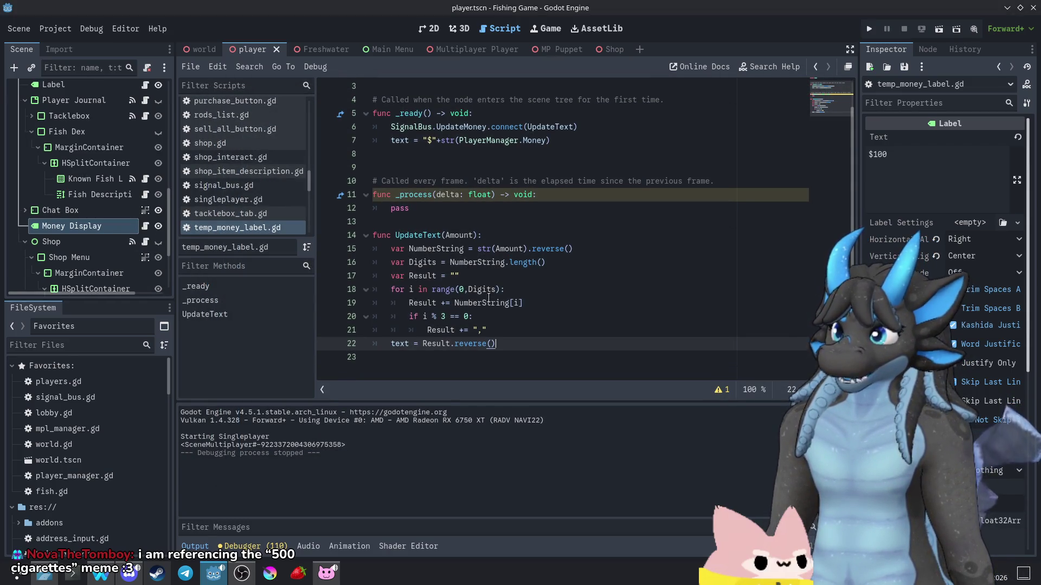
click(465, 289)
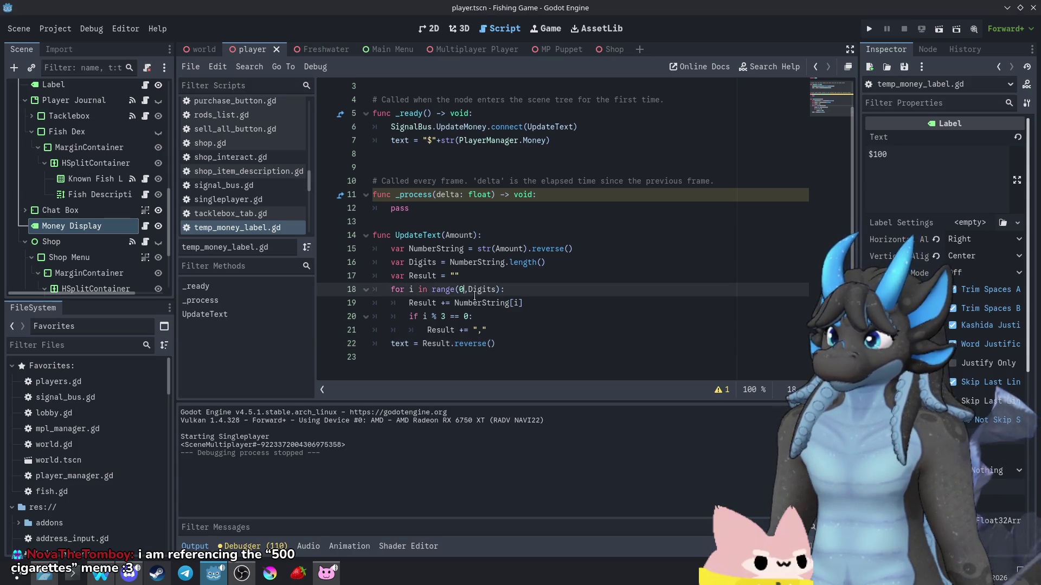
key(BackSpace)
text(1)
click(869, 29)
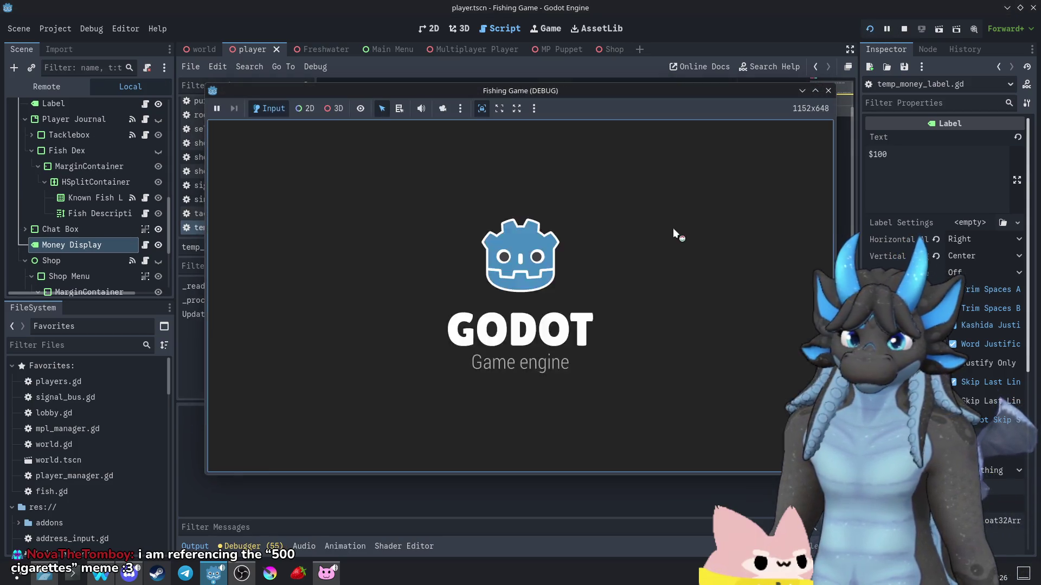
click(532, 272)
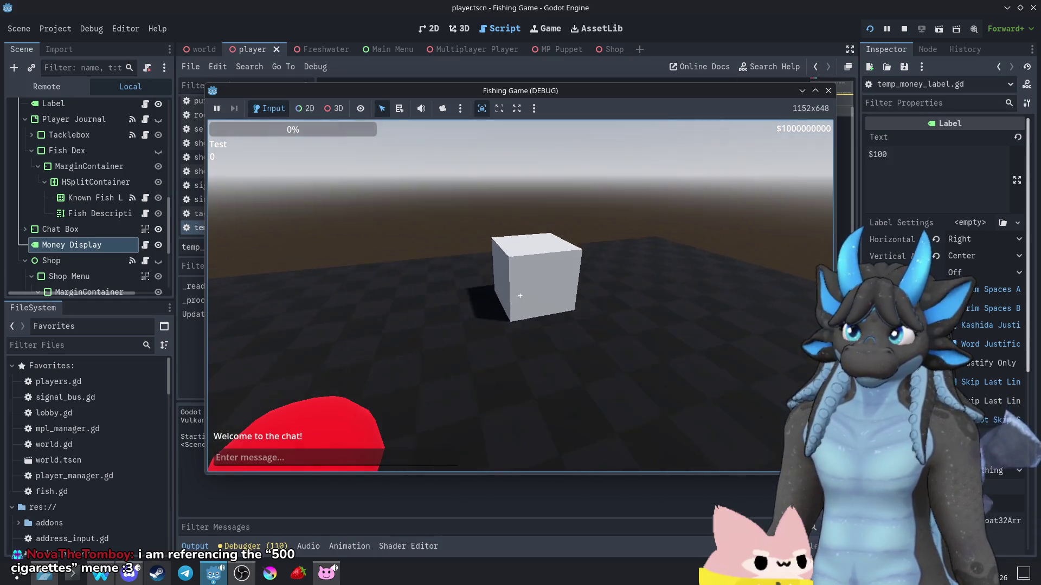
key(e)
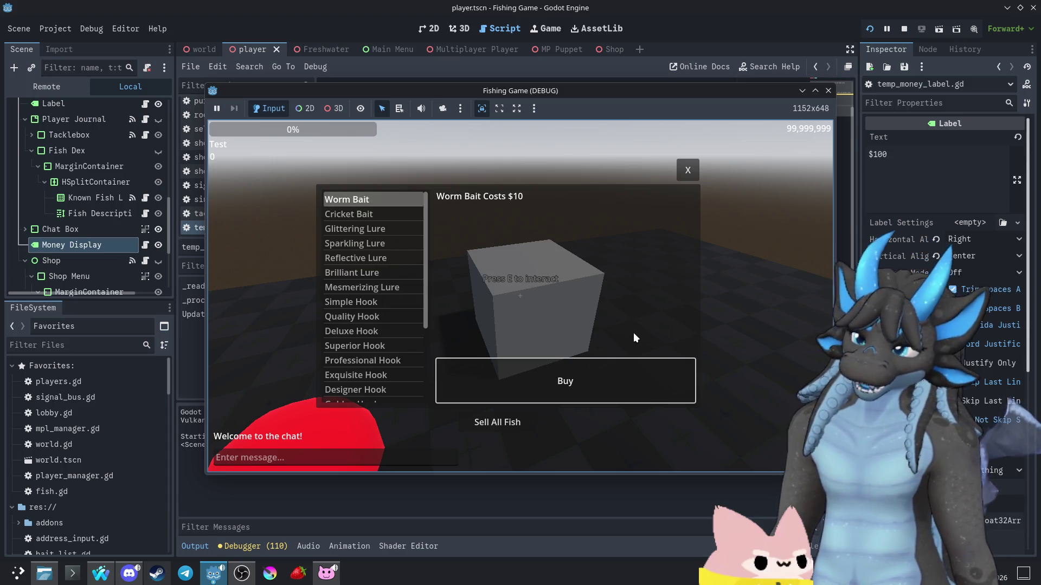
click(829, 93)
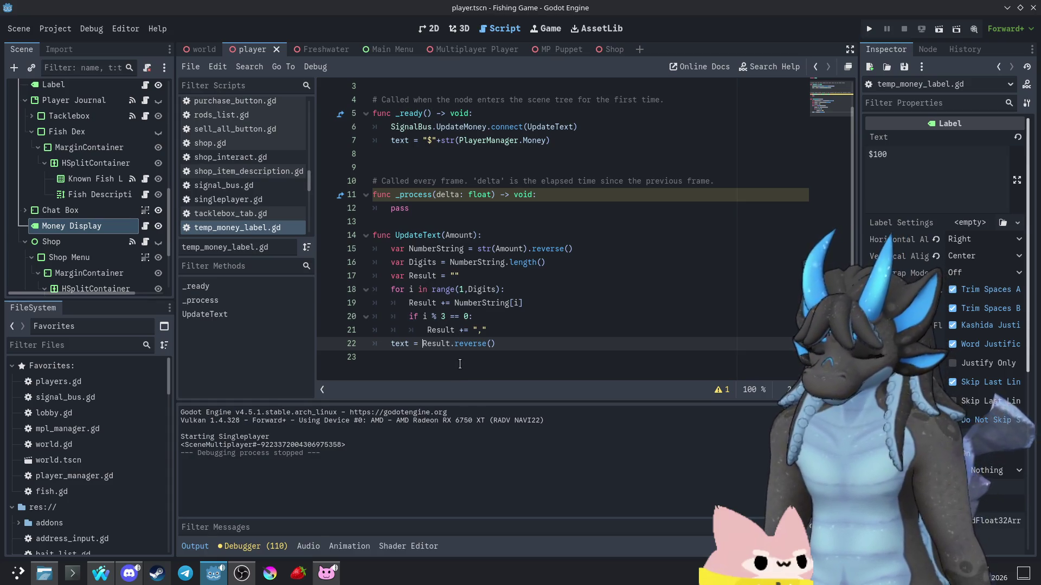
- Prefix the result with "$" and buy Worm Bait several times, showing $99,999,983
text(")
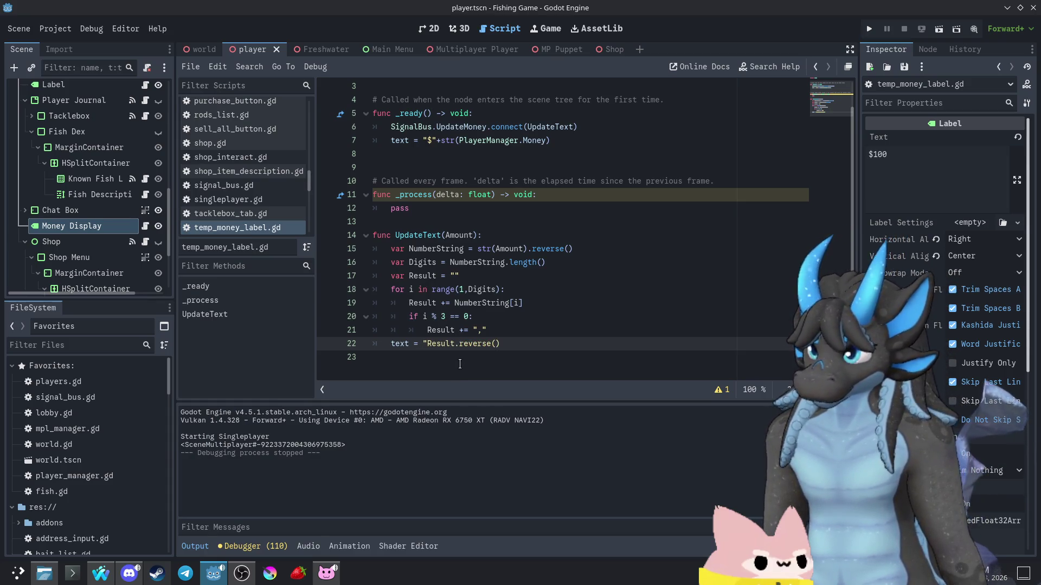
text("$"+)
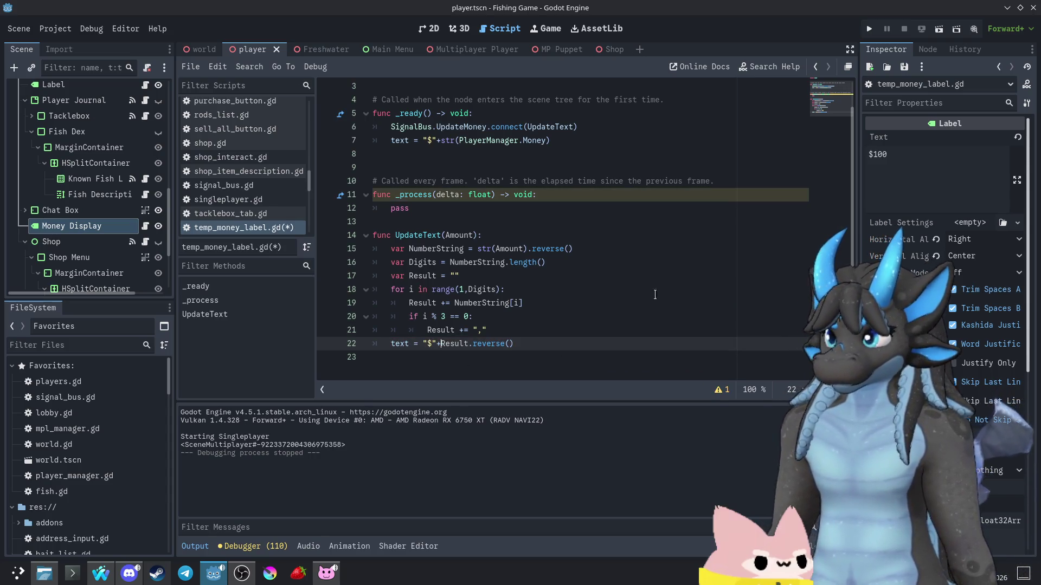
key(F5)
click(524, 301)
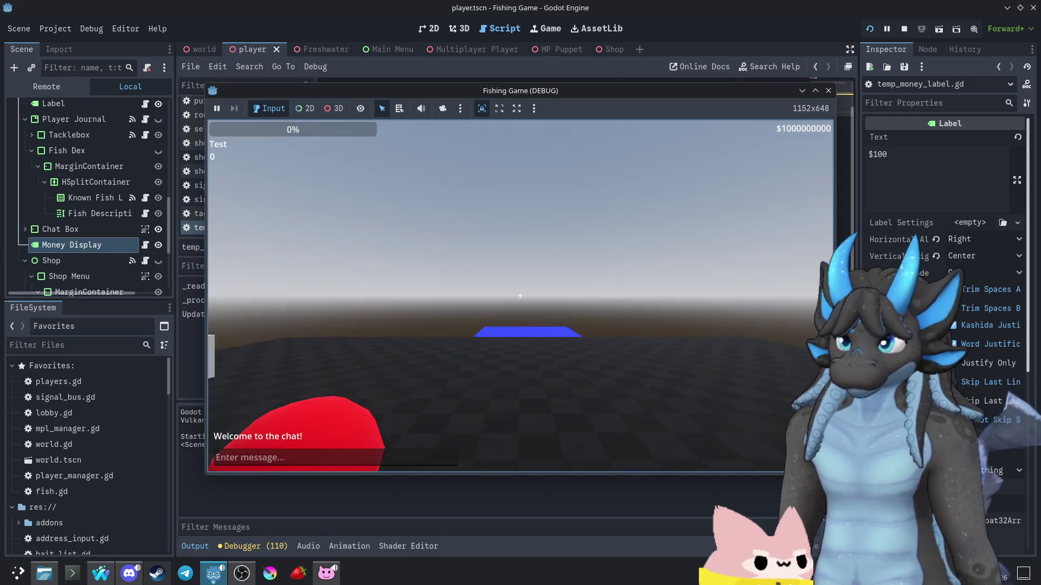
key(w)
key(e)
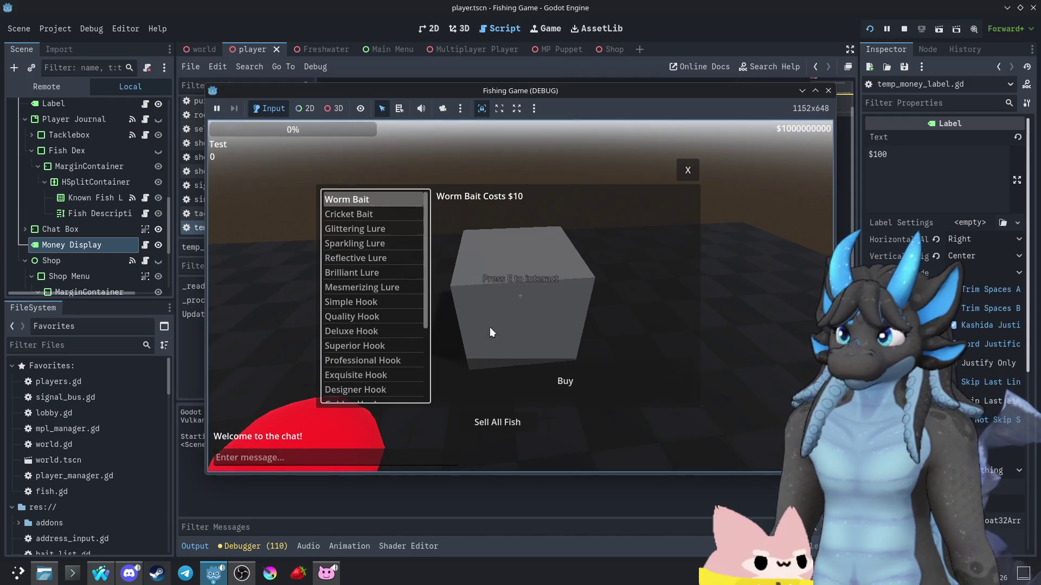
click(560, 376)
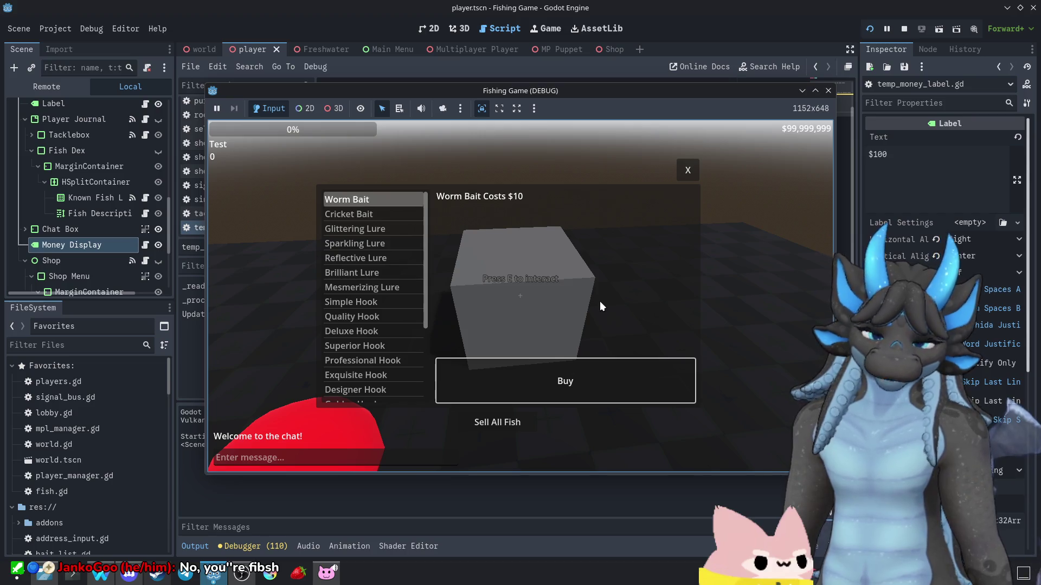
click(553, 382)
click(552, 382)
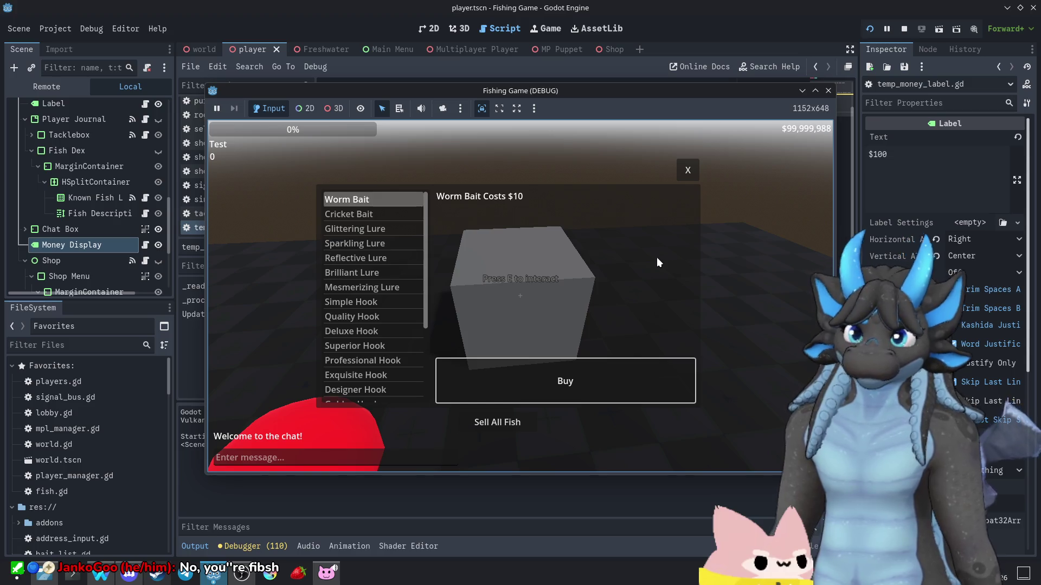
click(626, 370)
click(626, 373)
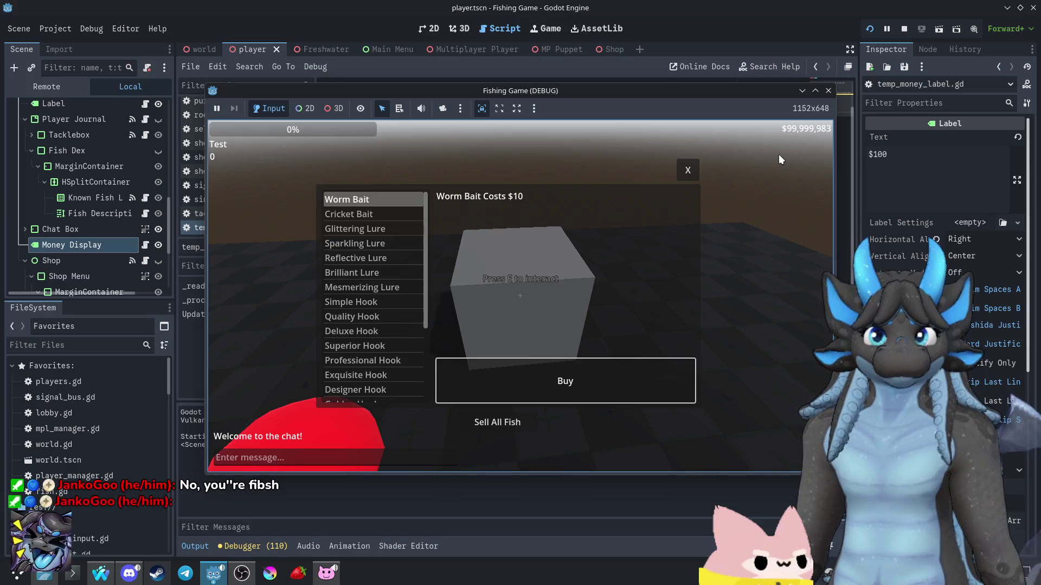
click(828, 90)
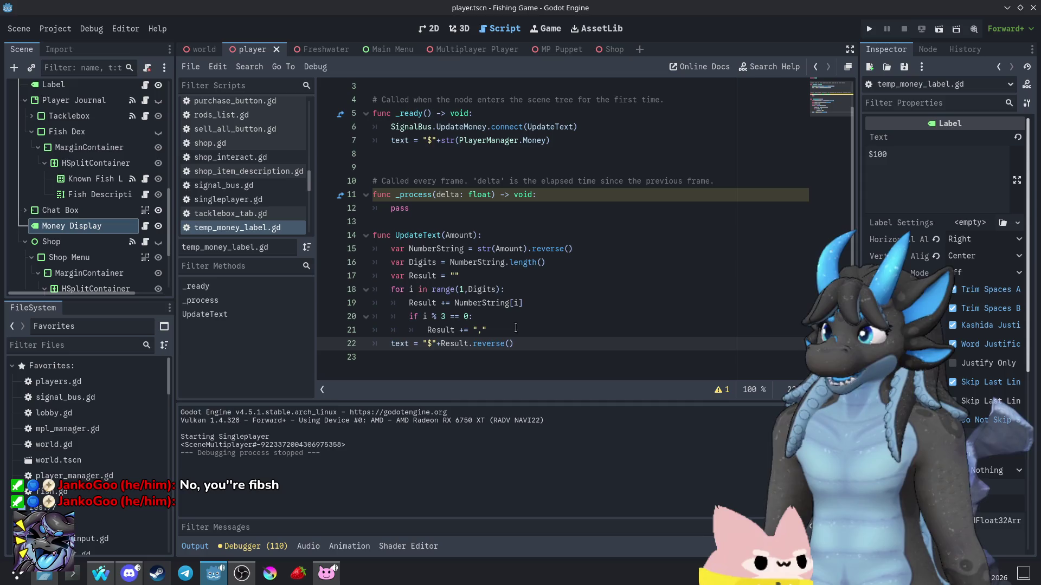
- Set Digits to NumberString.length()+1 and test a Worm Bait purchase, which raises an index error
mouse_move(479, 304)
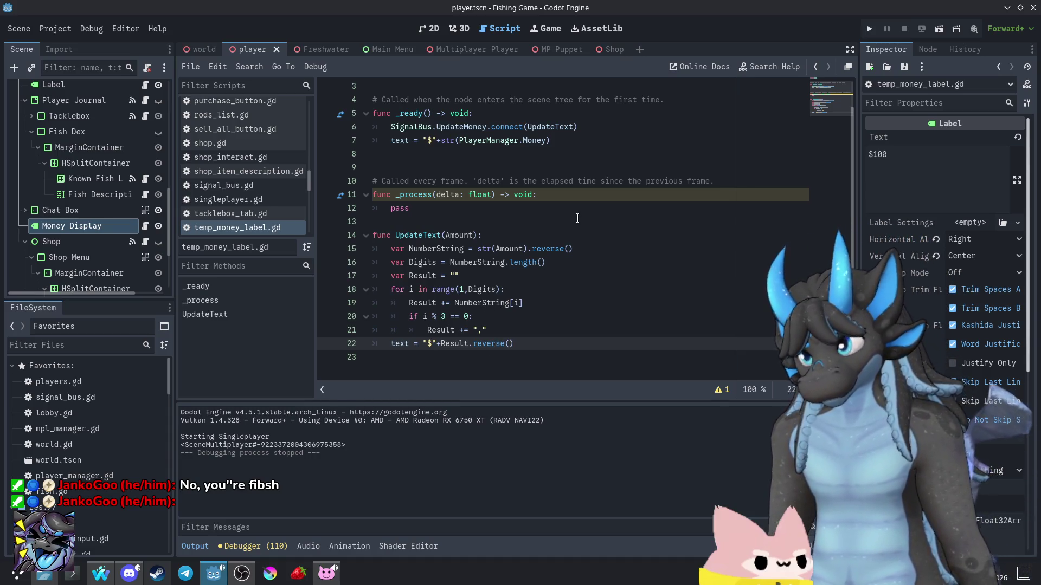
click(566, 266)
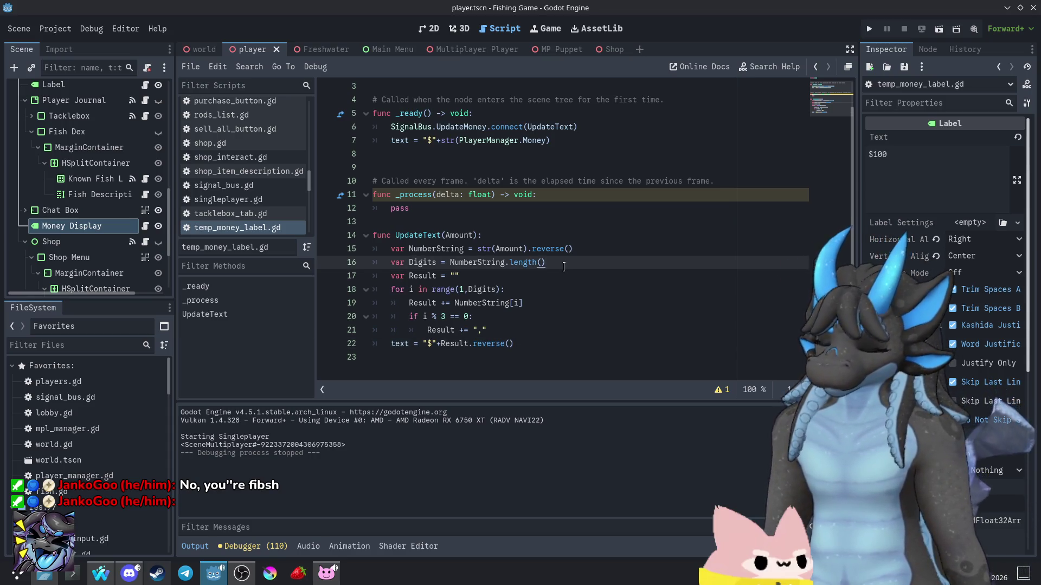
text(+1)
key(F5)
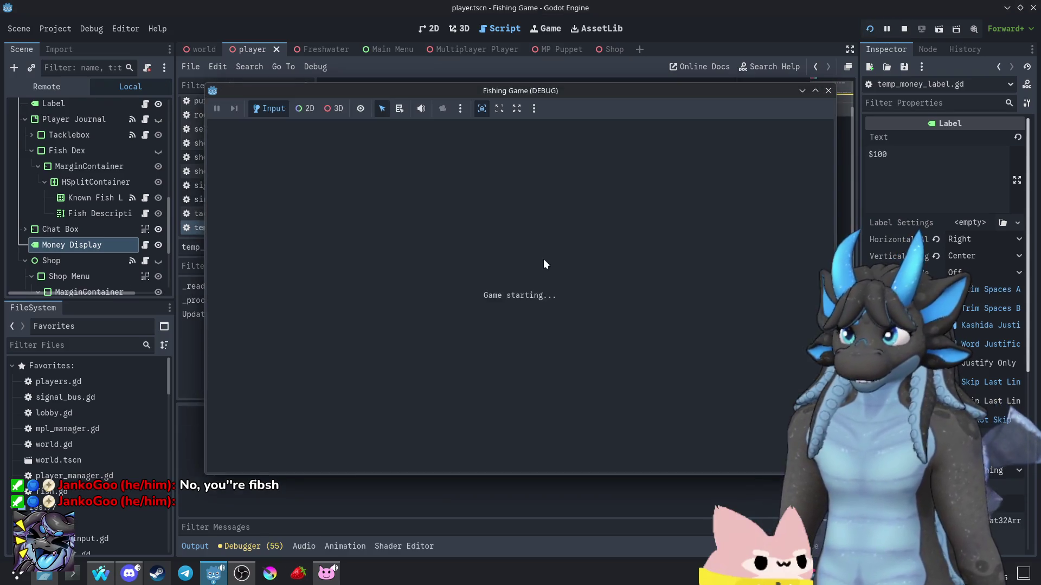
click(536, 275)
key(e)
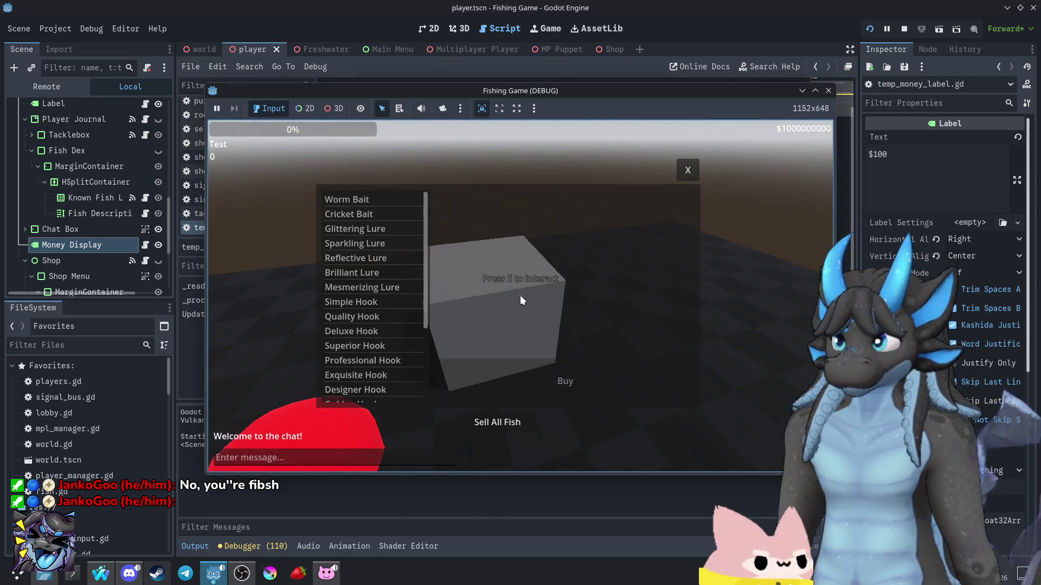
click(367, 198)
click(542, 381)
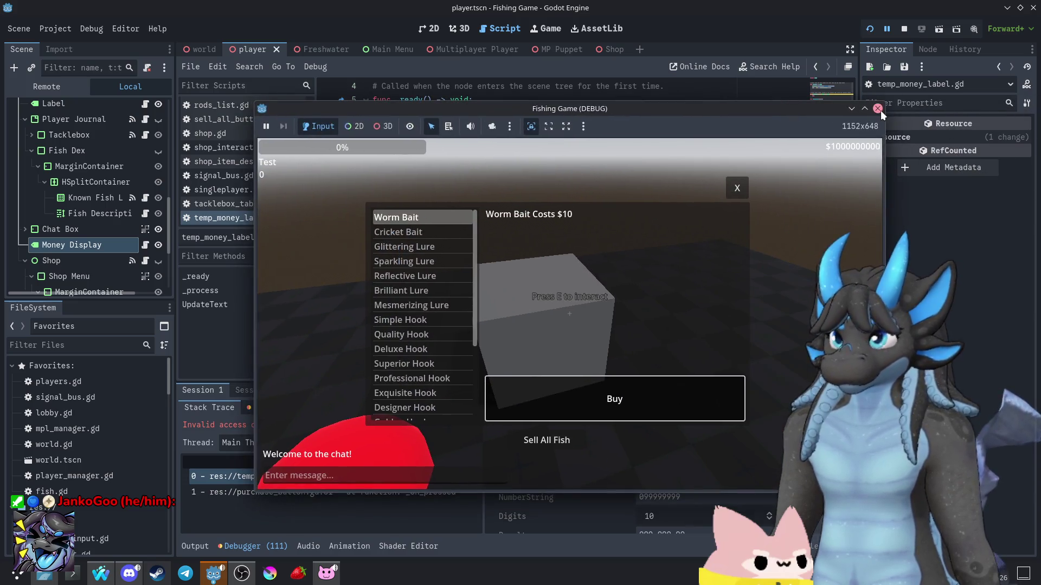
- Reset the loop back to range(0,Digits) and retest a shop purchase
click(880, 110)
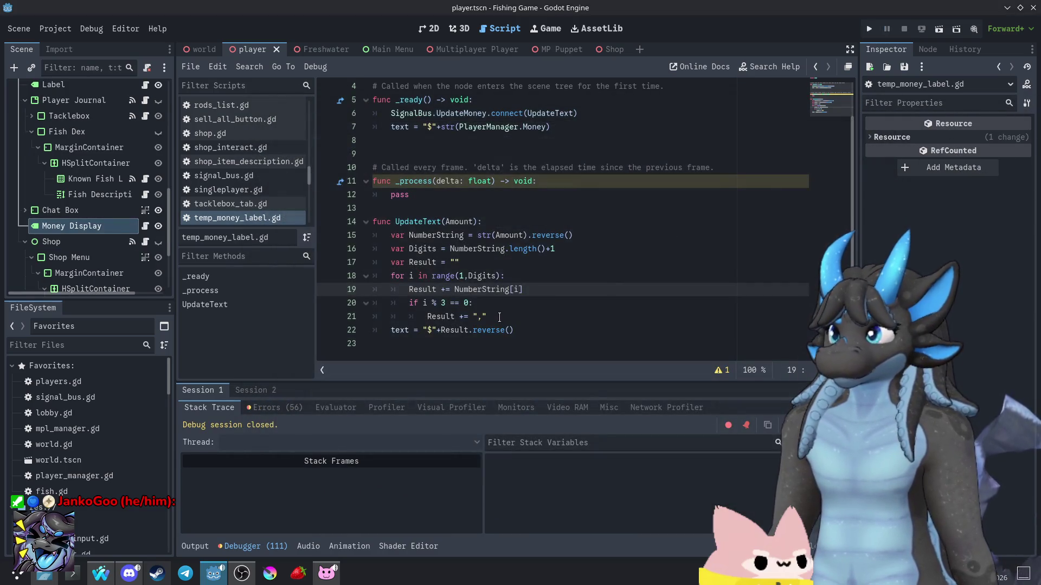
click(464, 276)
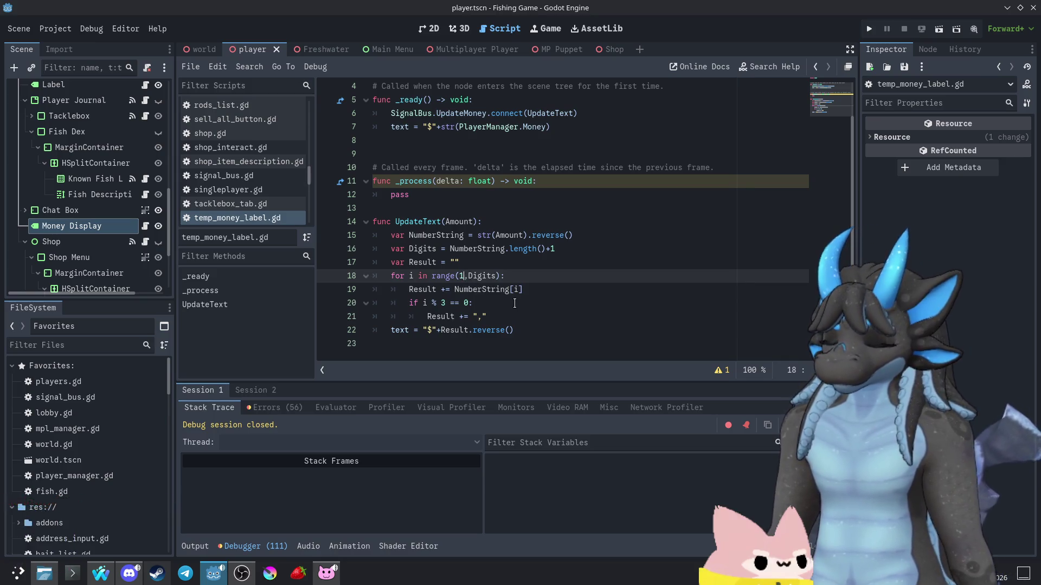
key(BackSpace)
text(0)
key(End)
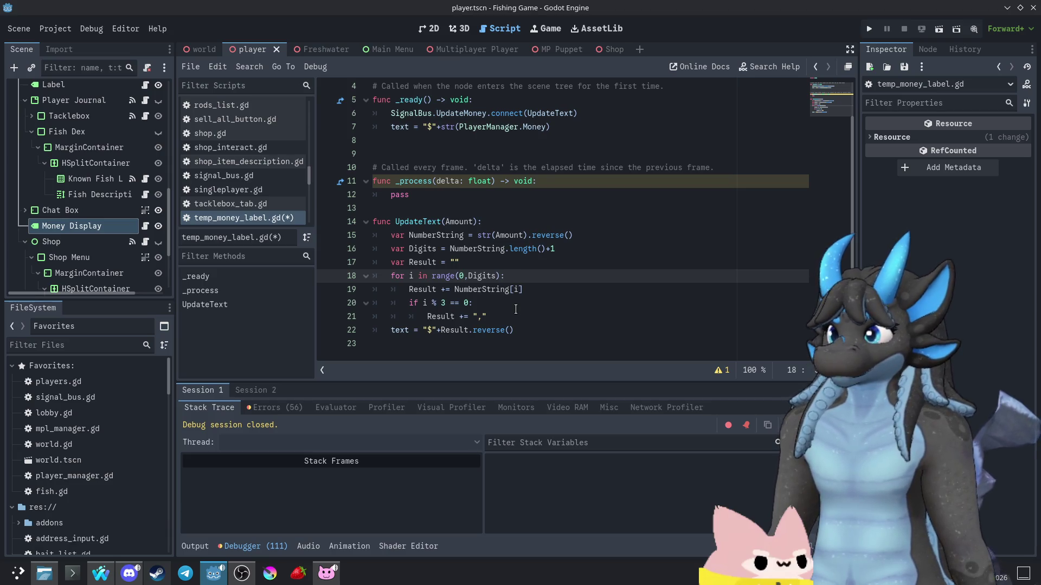
key(F5)
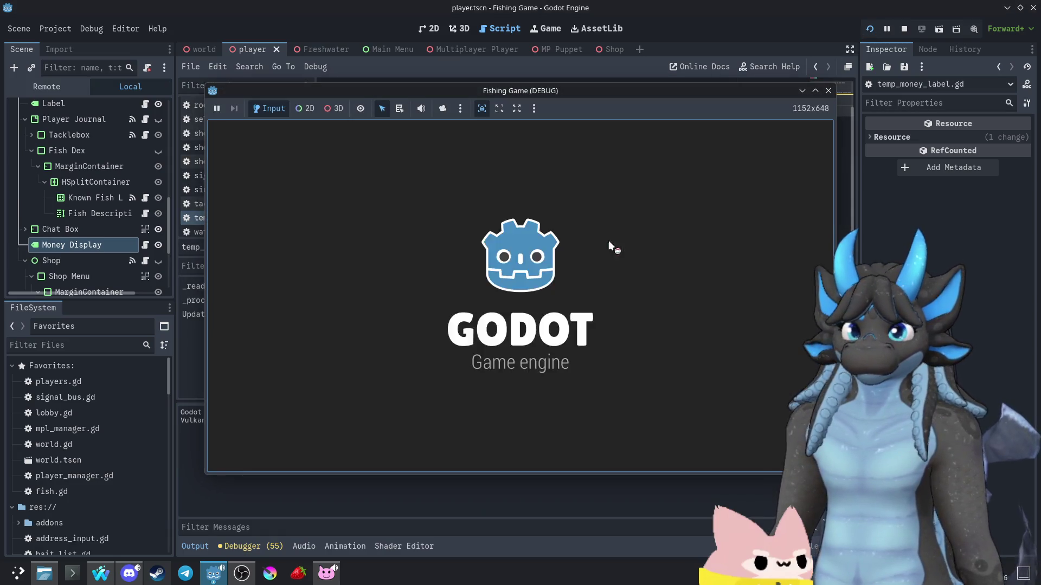
click(525, 271)
key(w)
key(e)
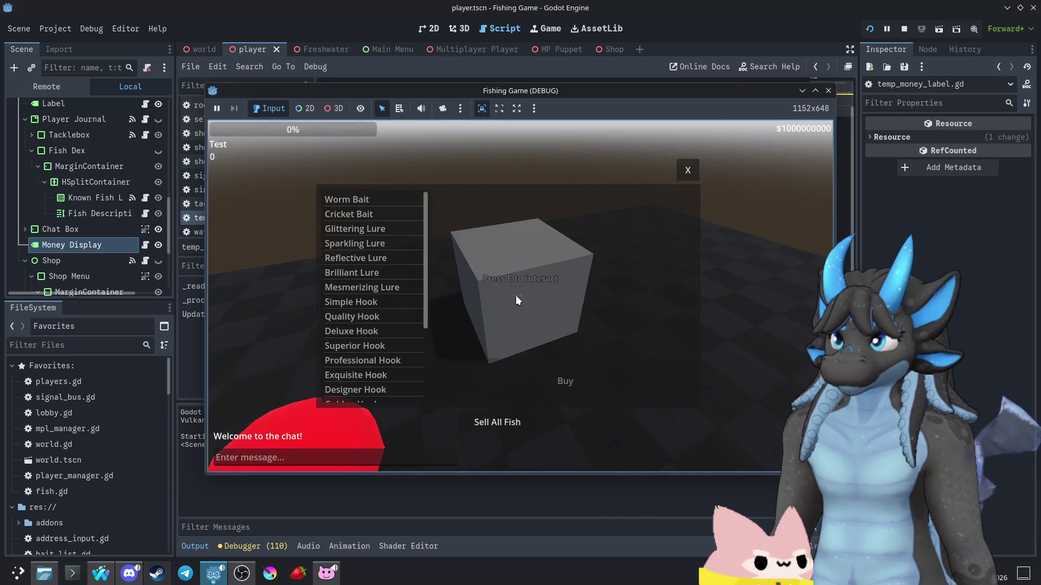
click(596, 393)
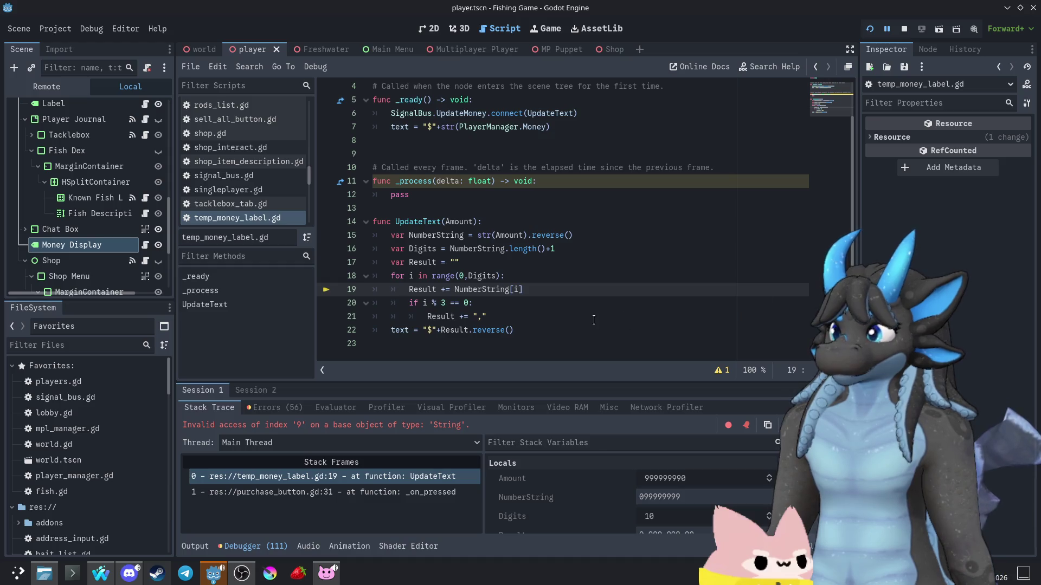
- Remove +1 from the Digits line and rebuy Worm Bait, now showing $99,999,999,0
click(558, 249)
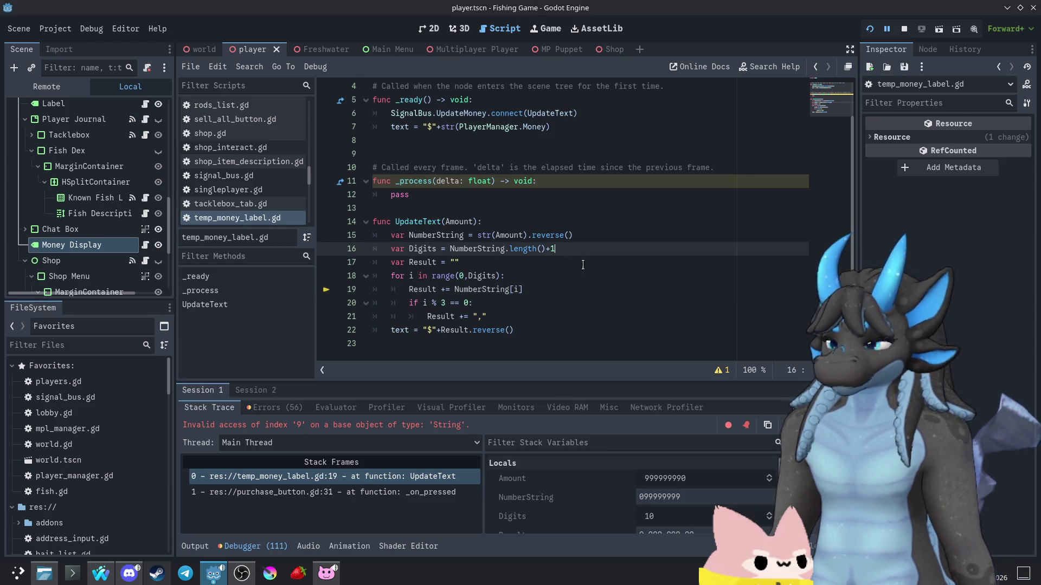
key(BackSpace)
key(BackSpace)
click(870, 29)
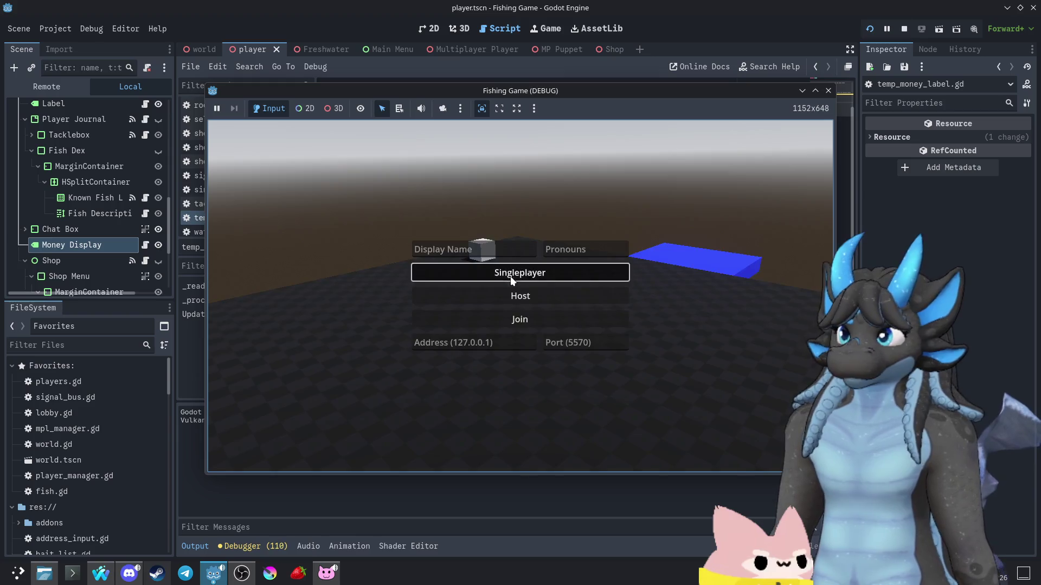
key(e)
click(347, 199)
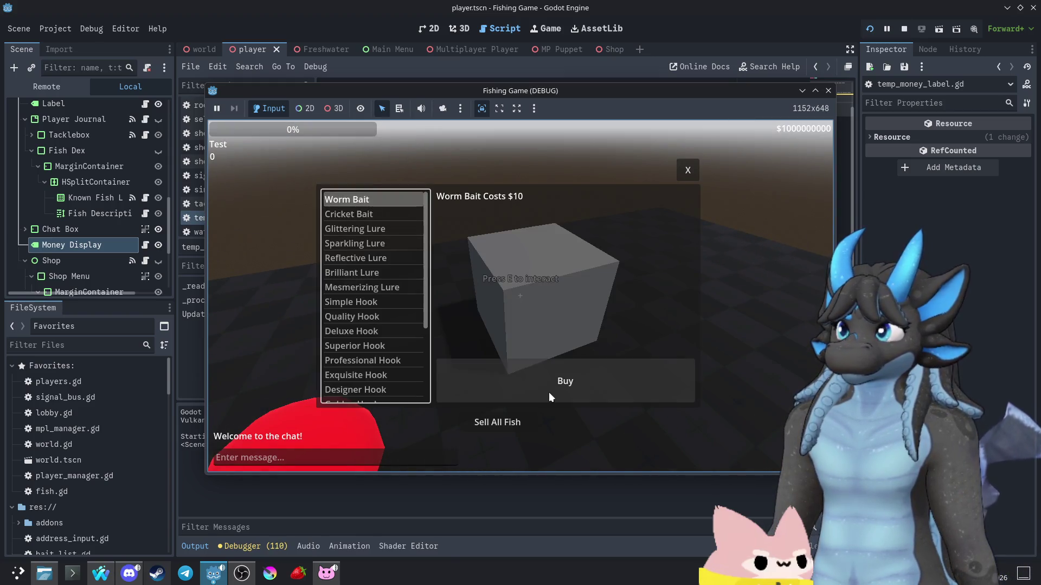
click(548, 392)
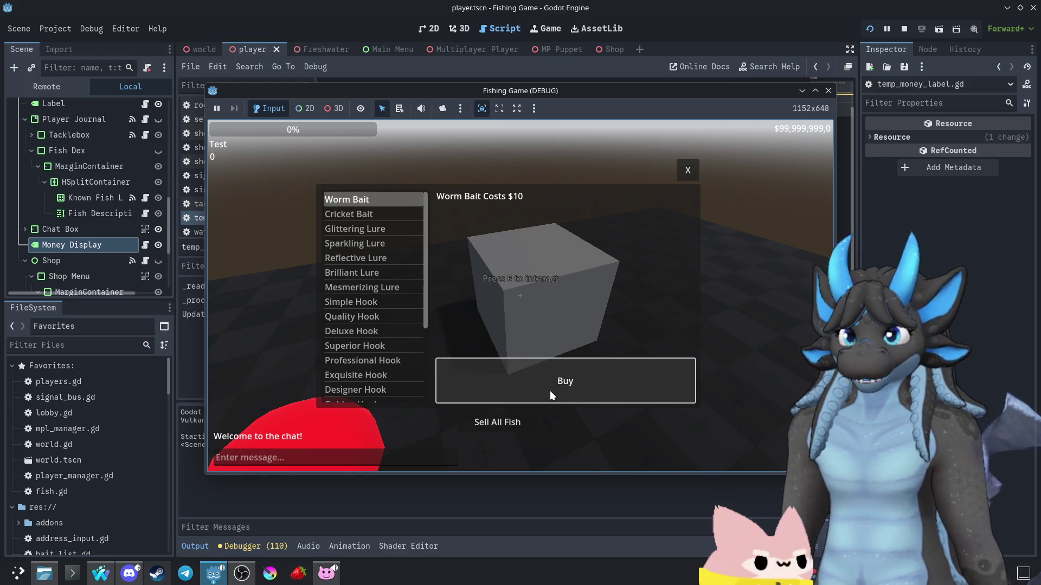
- Stop the debug run and make line 20's comma check read 'if i+1 % 3 == 0:'
click(832, 88)
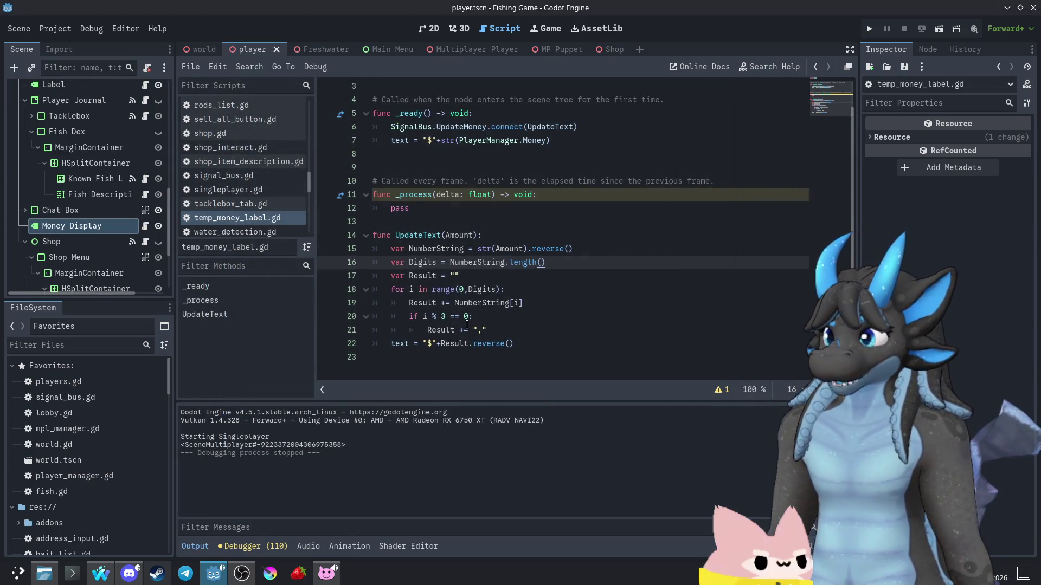
mouse_move(446, 325)
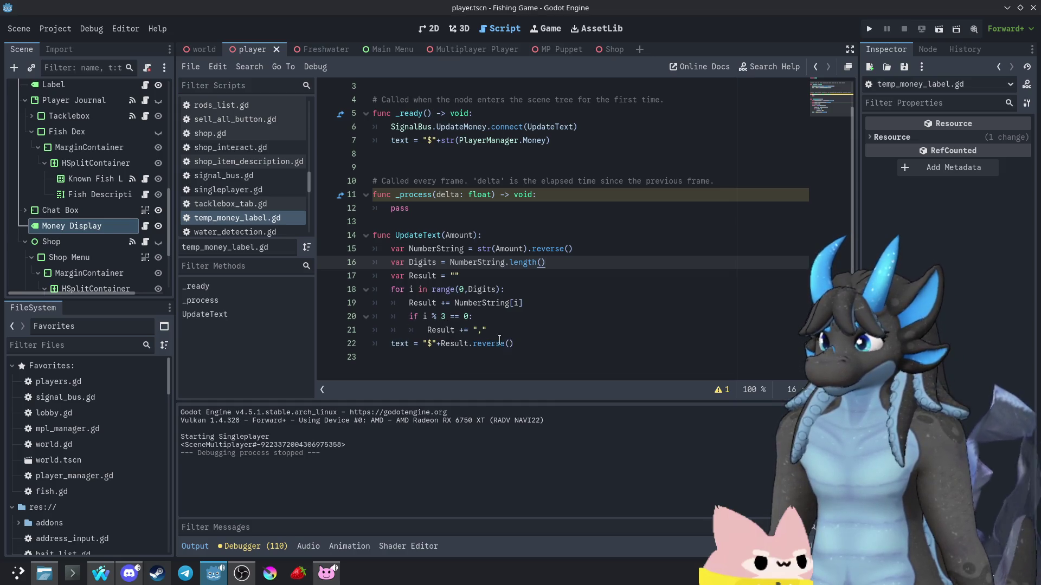
mouse_move(487, 338)
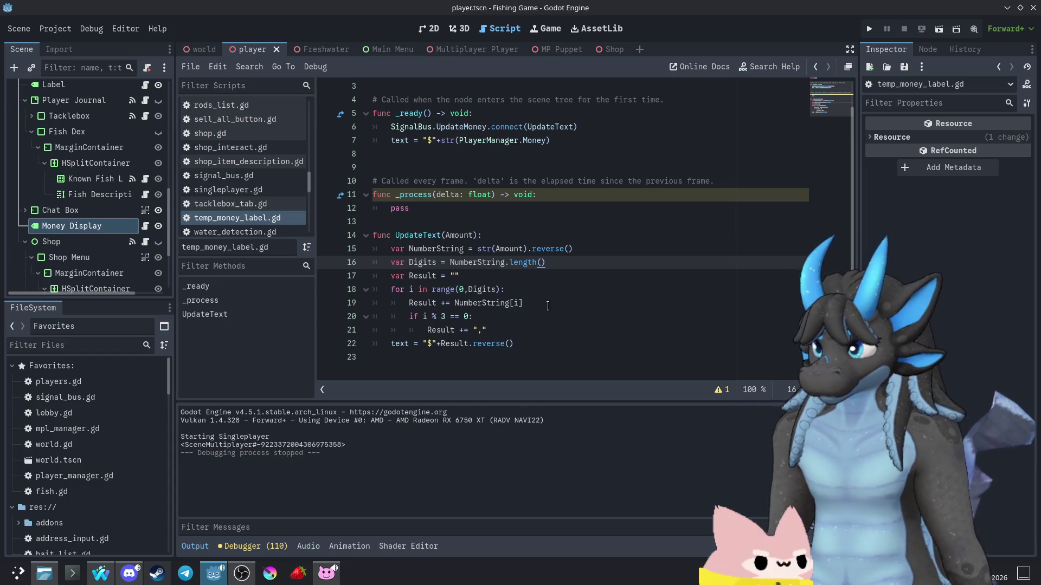
click(427, 318)
text(+1)
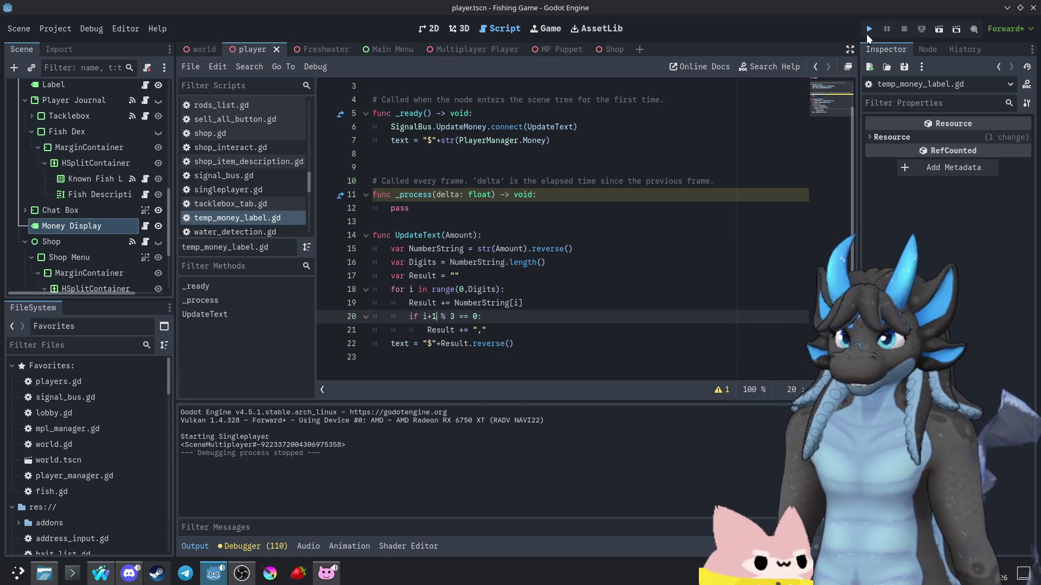
- Test the i+1 % 3 == 0 condition by buying Worm Bait in a run
click(869, 30)
click(541, 281)
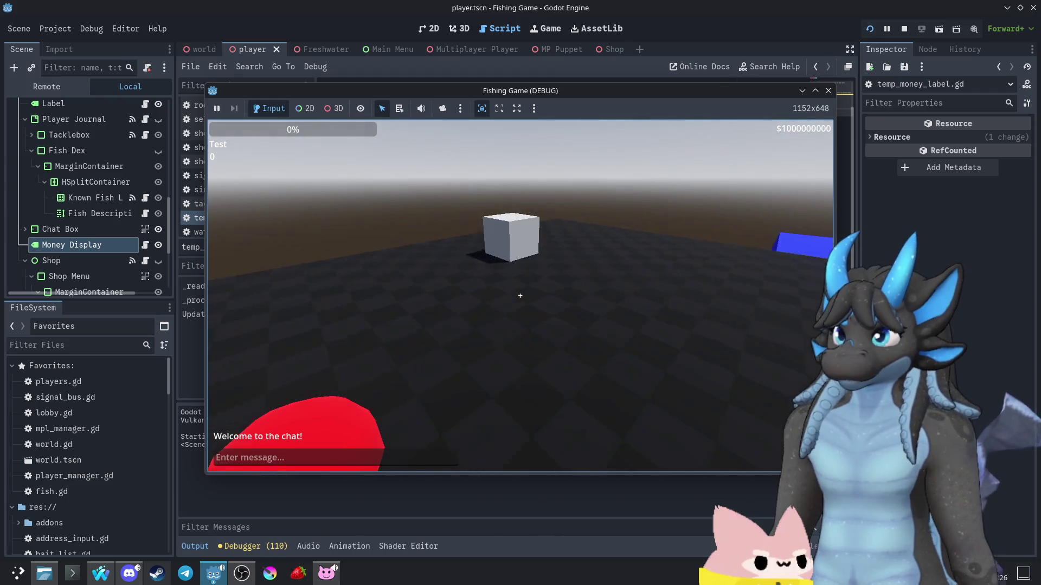
key(e)
click(353, 200)
click(538, 382)
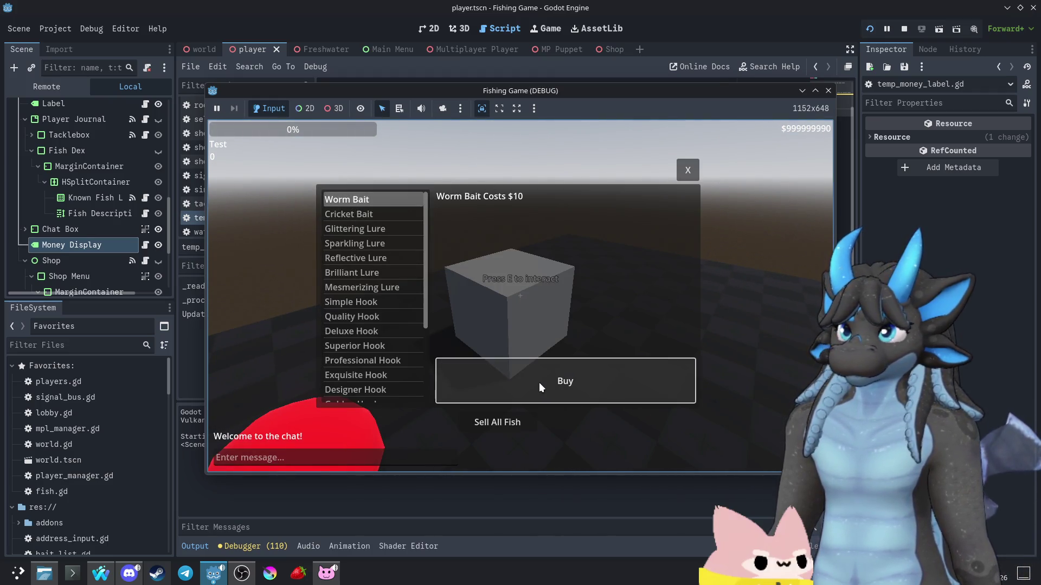
click(828, 90)
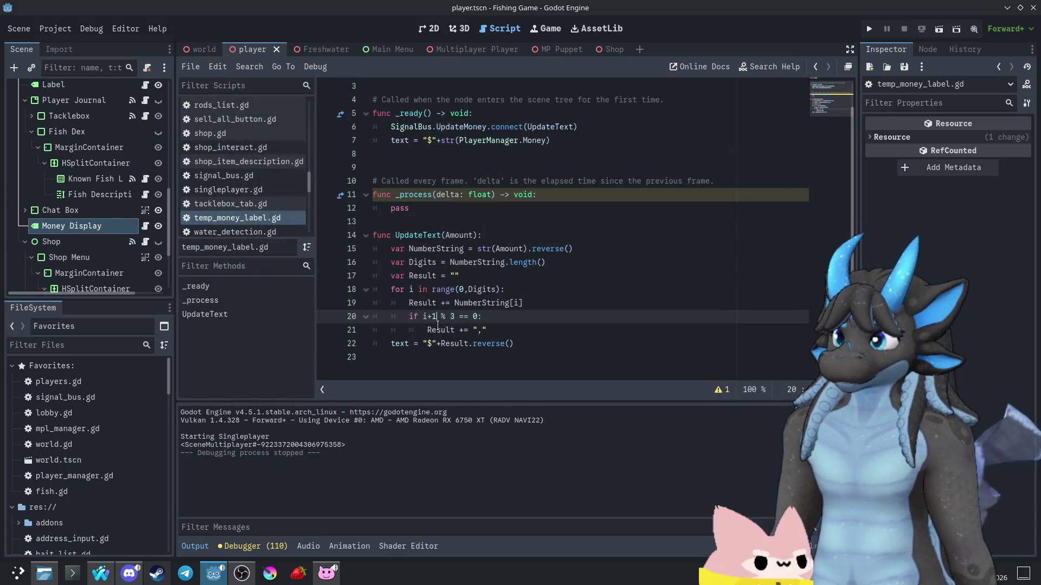
- Remove the +1 from line 20 and retest a Worm Bait purchase
key(BackSpace)
key(BackSpace)
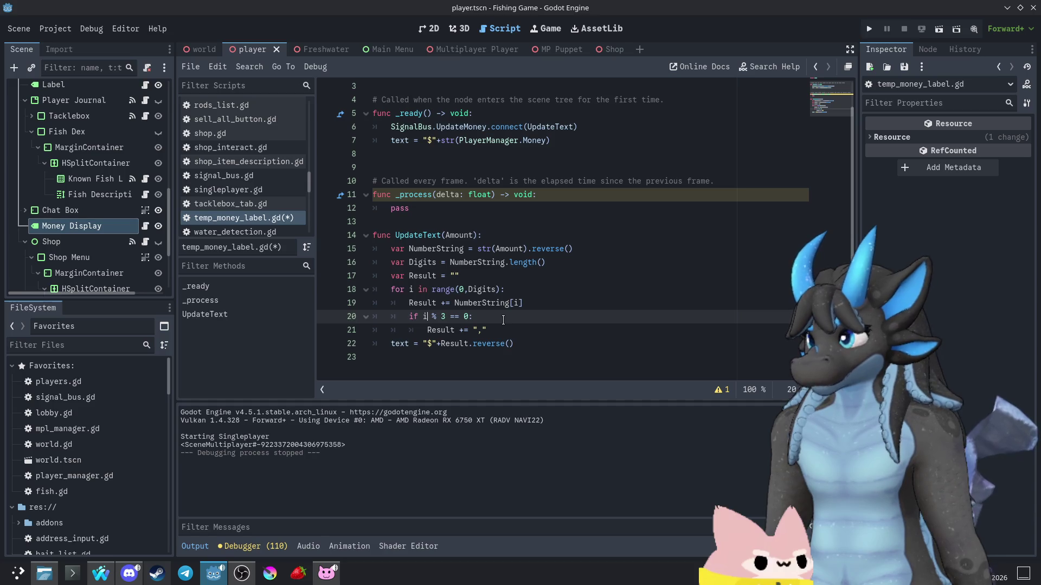
click(469, 317)
text(1)
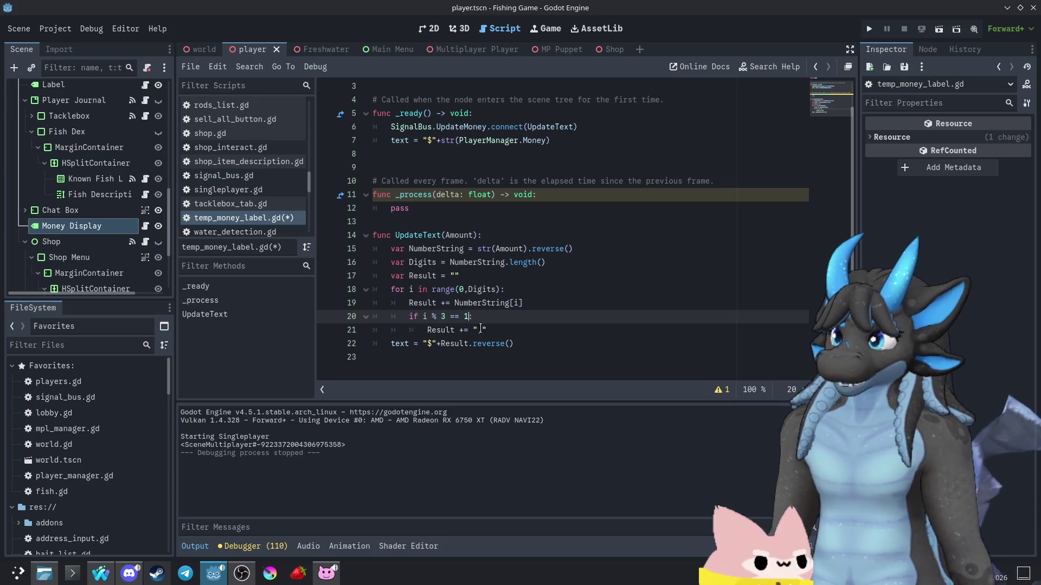
click(869, 28)
click(500, 266)
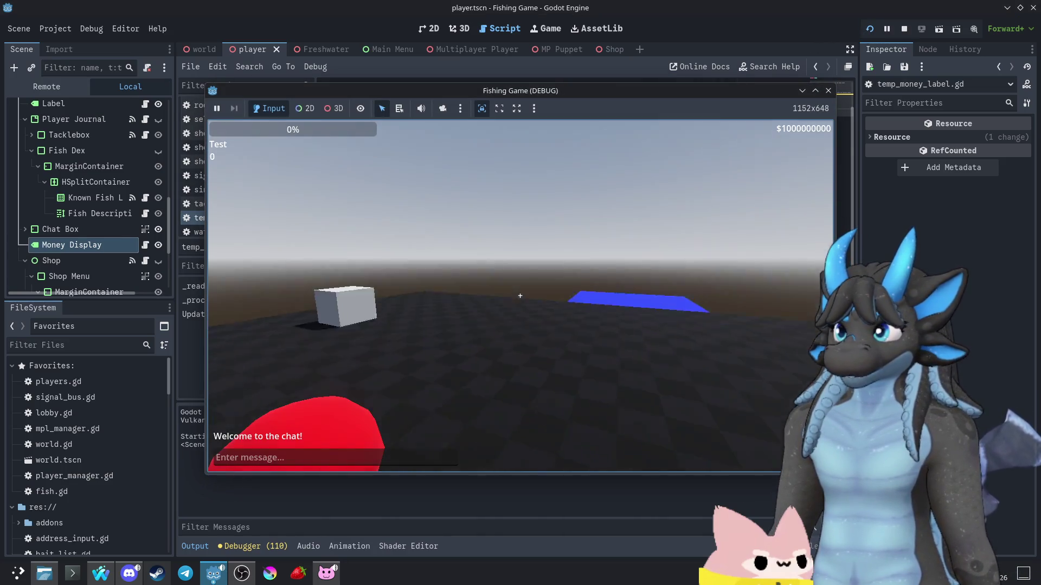
key(w)
key(e)
click(531, 380)
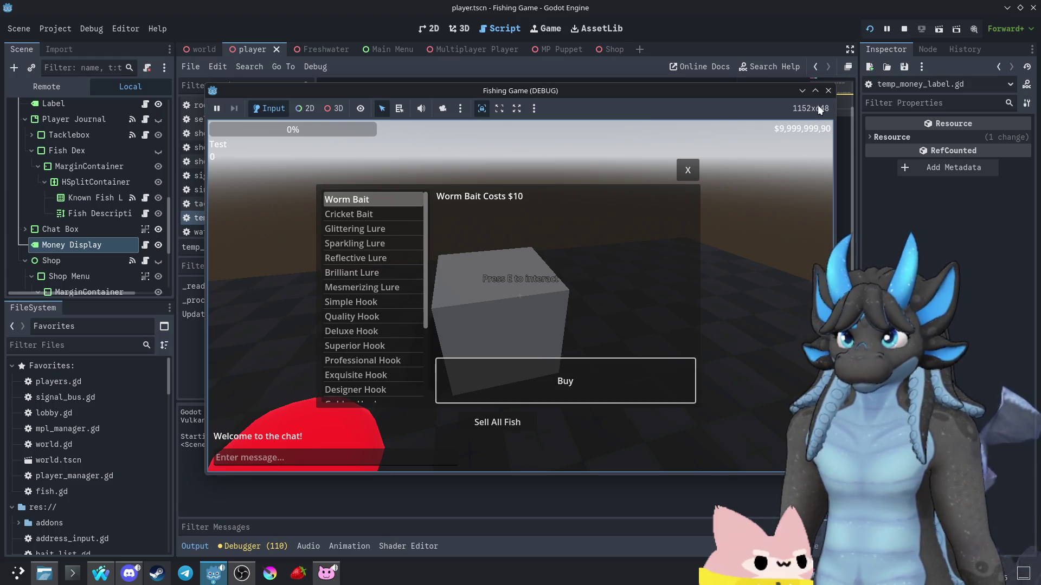
click(827, 90)
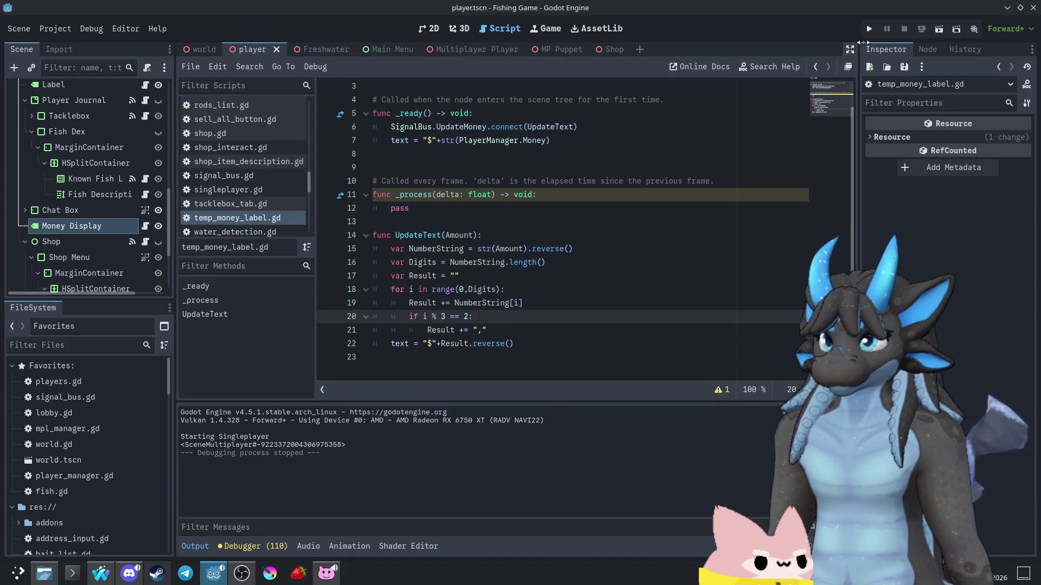
- Run the game with the == 2 check and buy Worm Bait
click(869, 28)
click(452, 274)
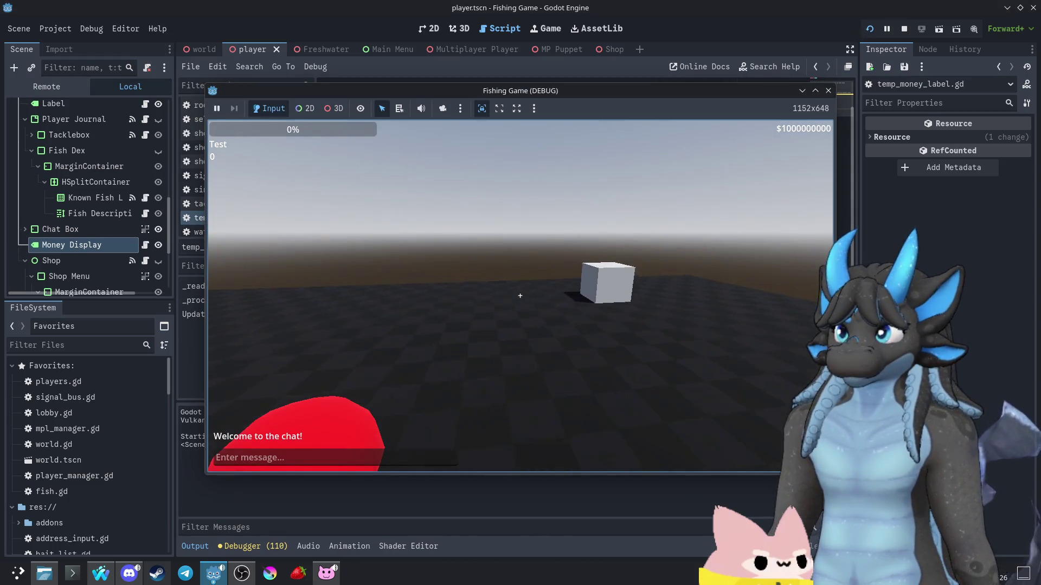
key(e)
click(355, 200)
click(551, 381)
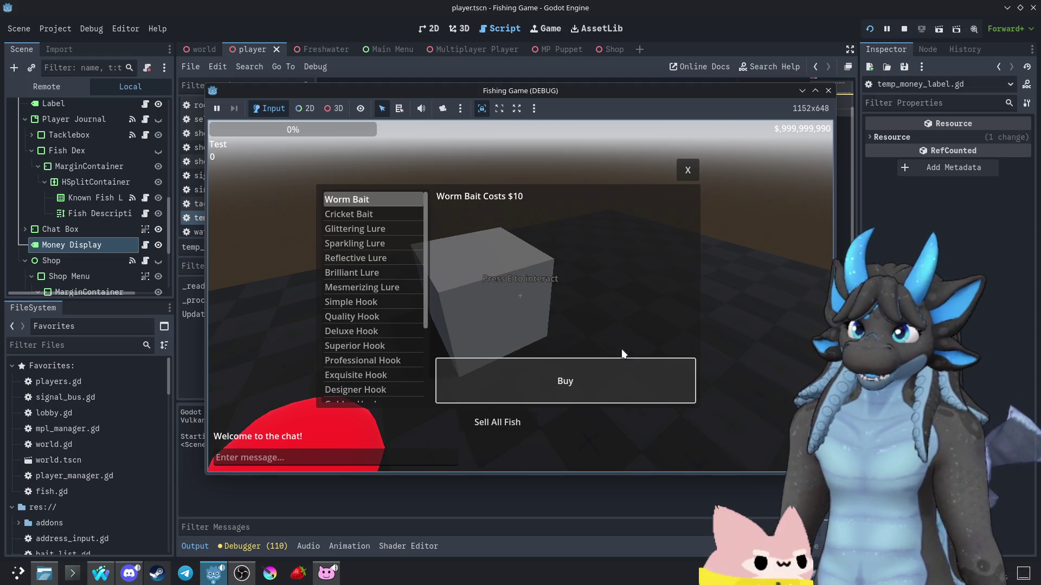
click(828, 91)
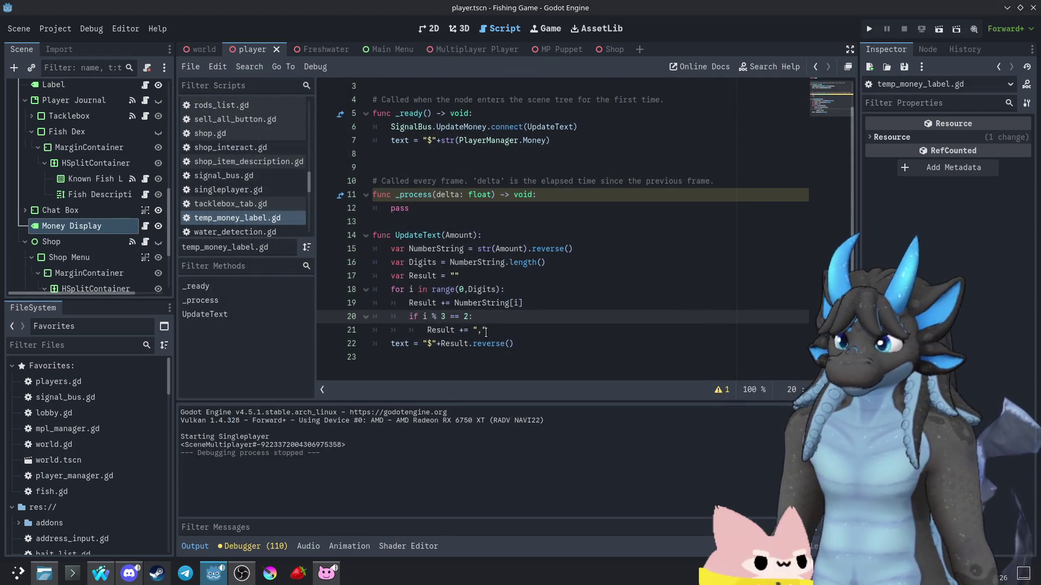
- Test a == 3 remainder, then set the comma condition to 'if i % 3 == 2:'
key(BackSpace)
text(3)
click(867, 32)
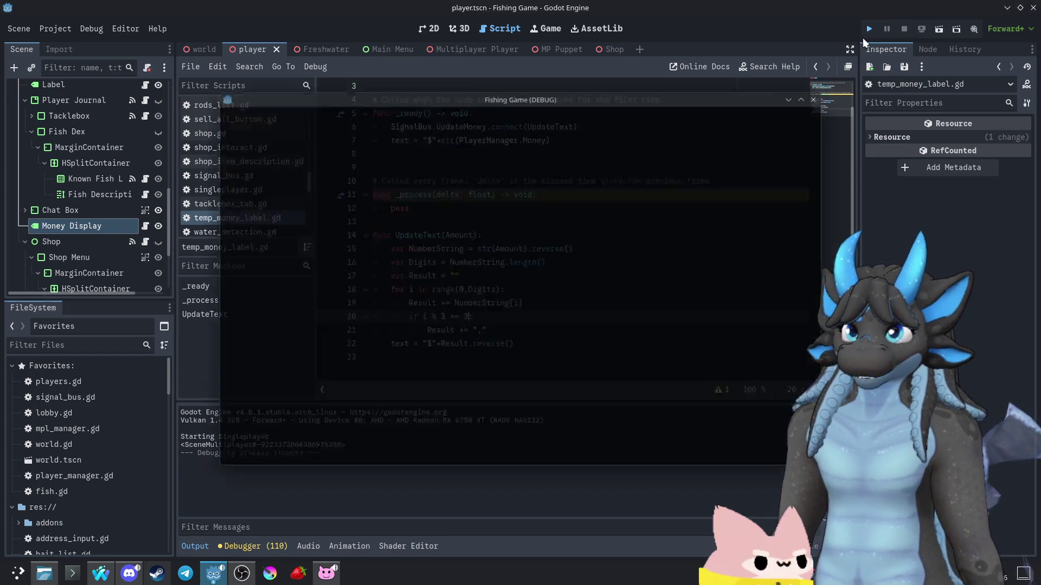
click(516, 274)
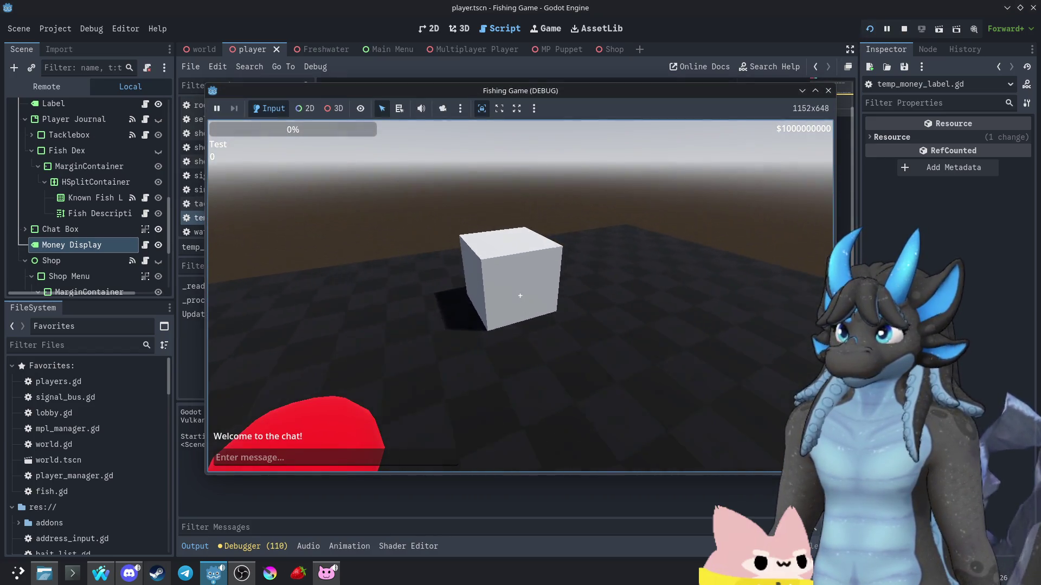
key(e)
click(565, 378)
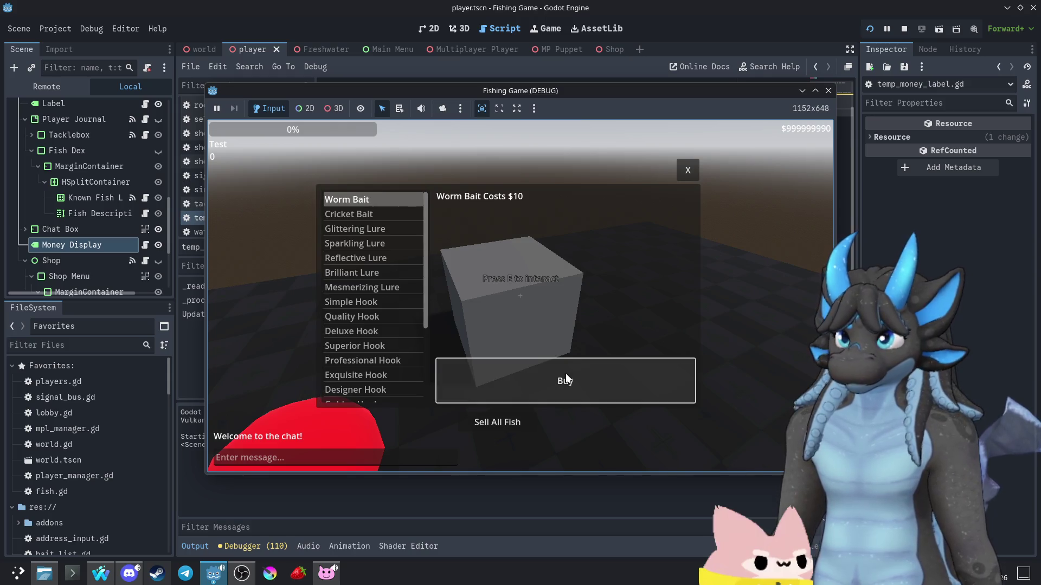
click(828, 90)
click(469, 320)
key(BackSpace)
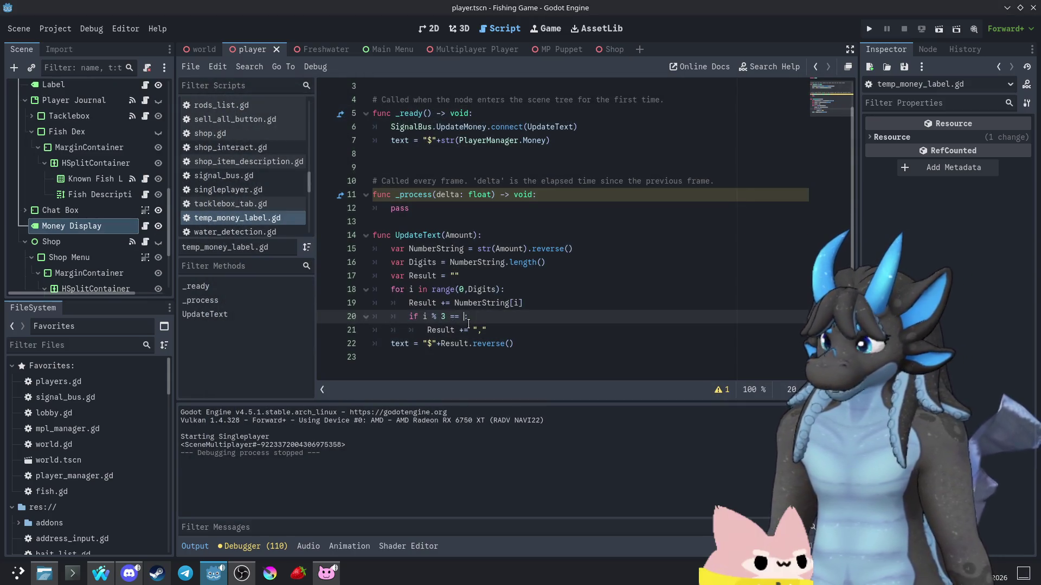
text(2)
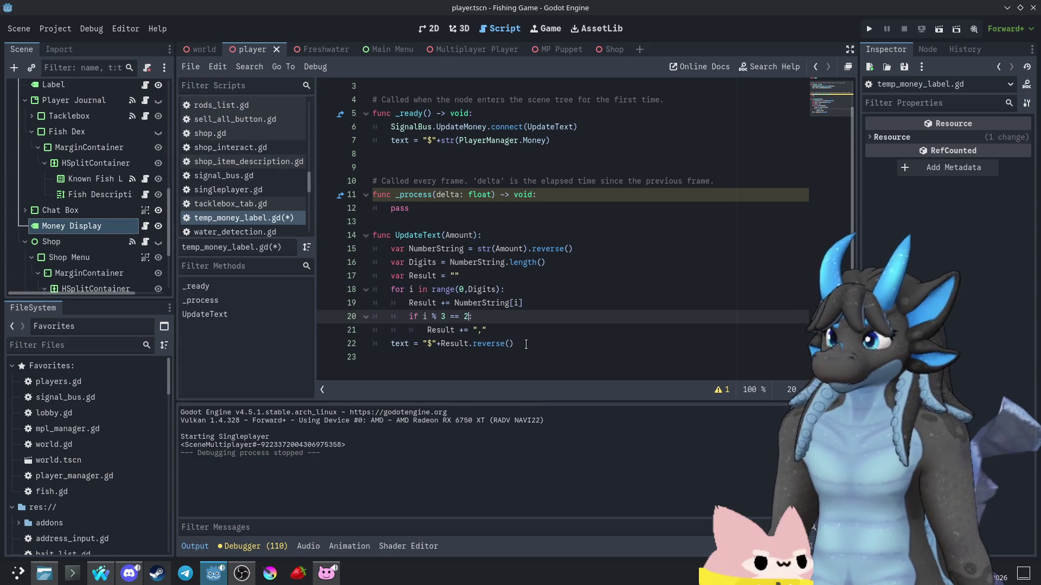
- Append .trim_prefix(",") to Result.reverse() on line 22 and start a singleplayer test
click(526, 345)
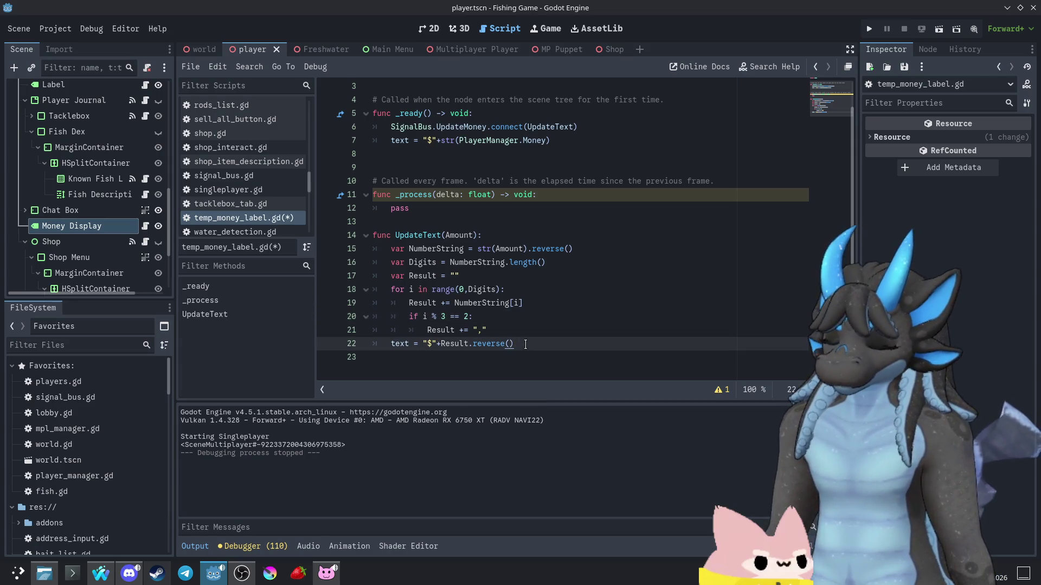
text(.remo)
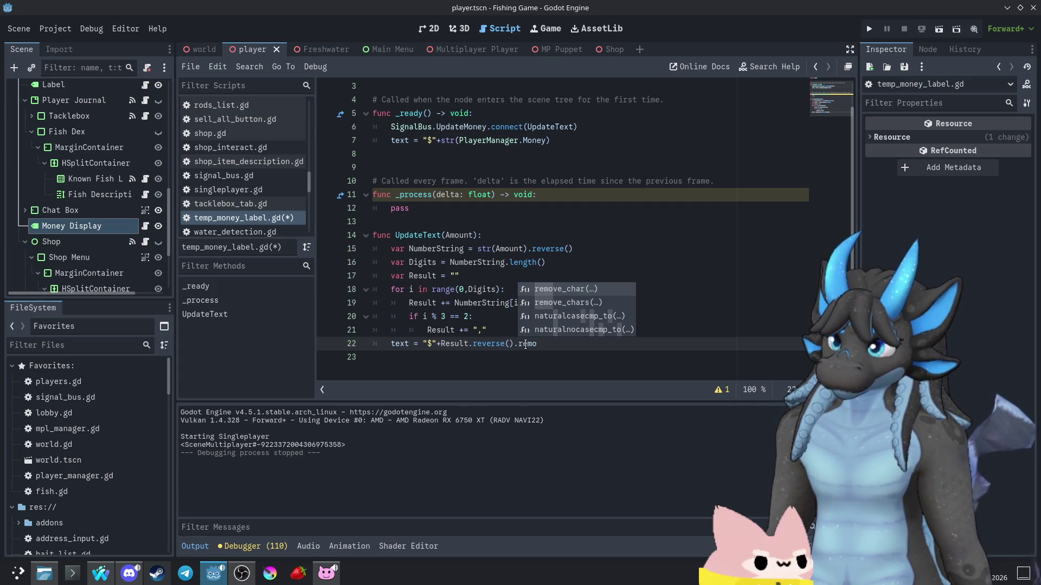
text(ve)
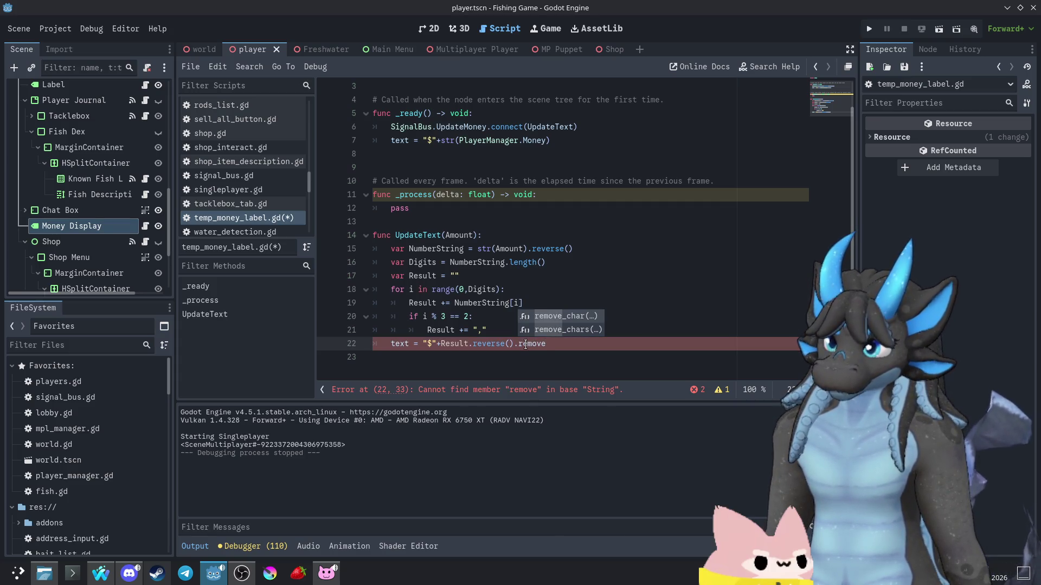
key(BackSpace)
key(BackSpace)
key(BackSpace)
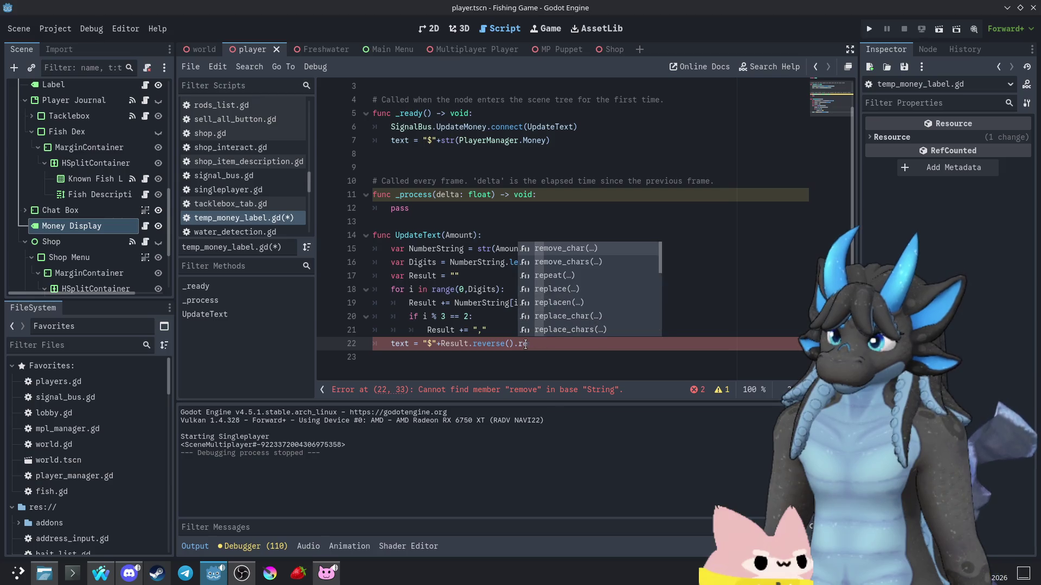
text(trim)
key(Return)
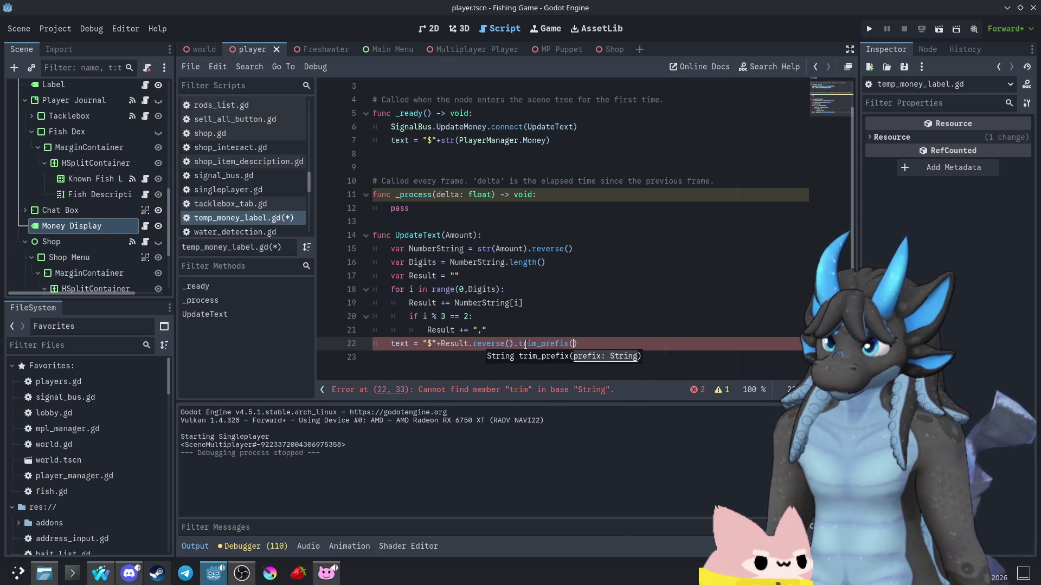
text(",)
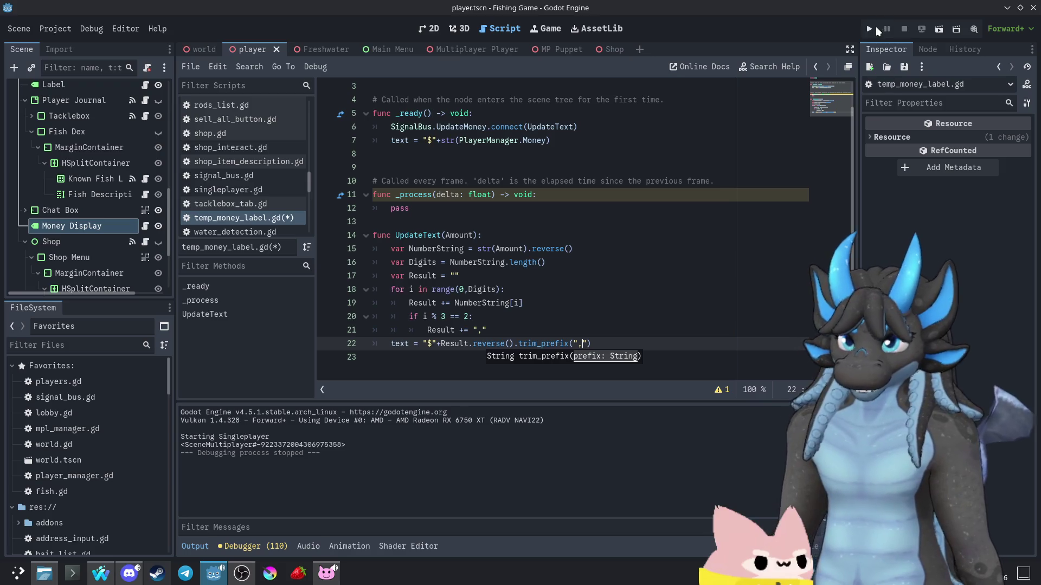
click(872, 29)
click(547, 272)
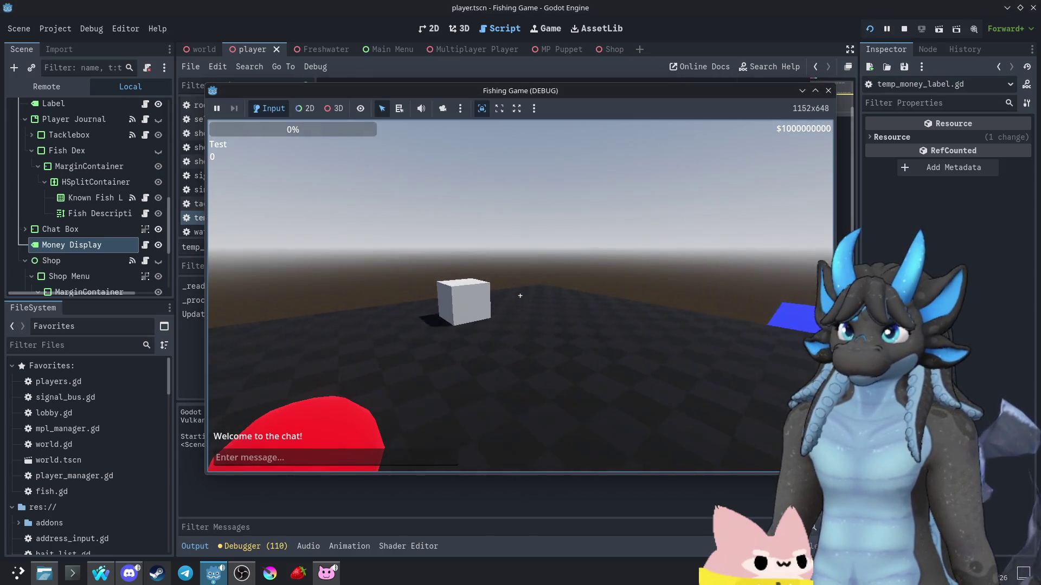
- Walk to the shop cube, open the shop and buy one Worm Bait
key(w)
key(e)
click(565, 377)
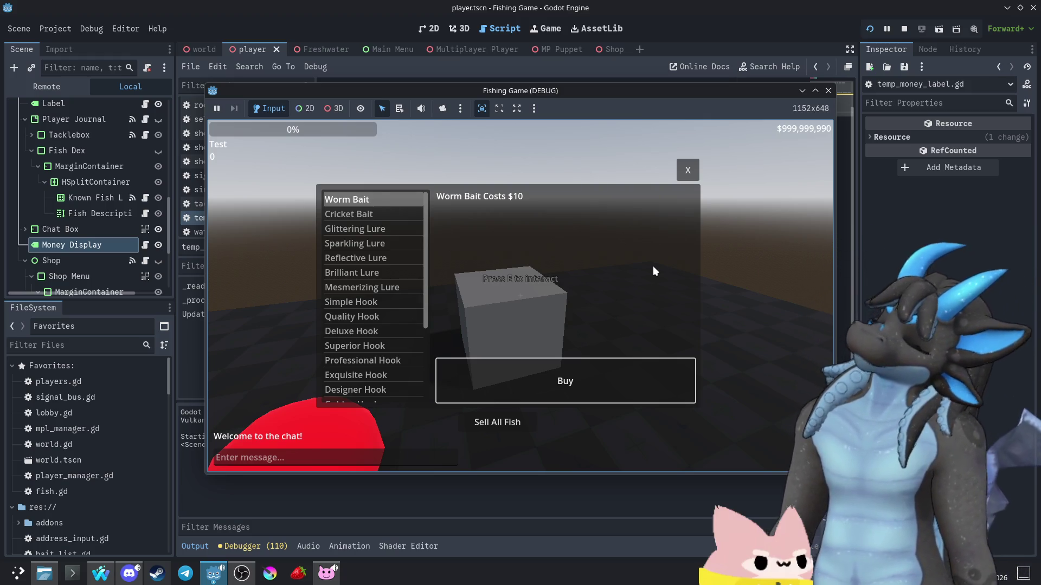
- Buy Quality Hooks repeatedly until money reads like $999,989,790, then stop the game
click(352, 317)
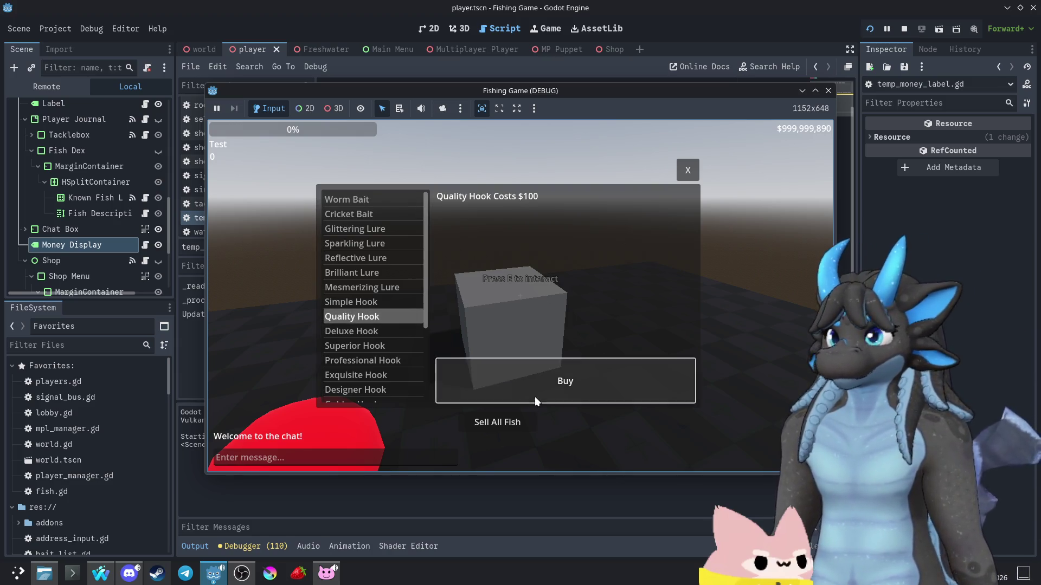
click(561, 397)
click(565, 399)
click(563, 400)
click(561, 400)
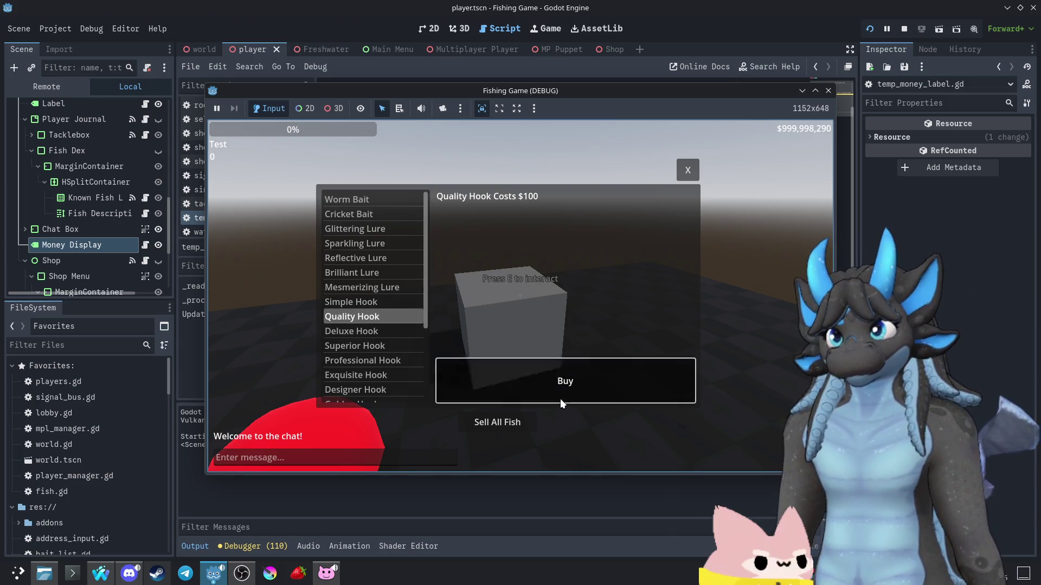
click(561, 398)
click(561, 398)
click(561, 398)
click(561, 398)
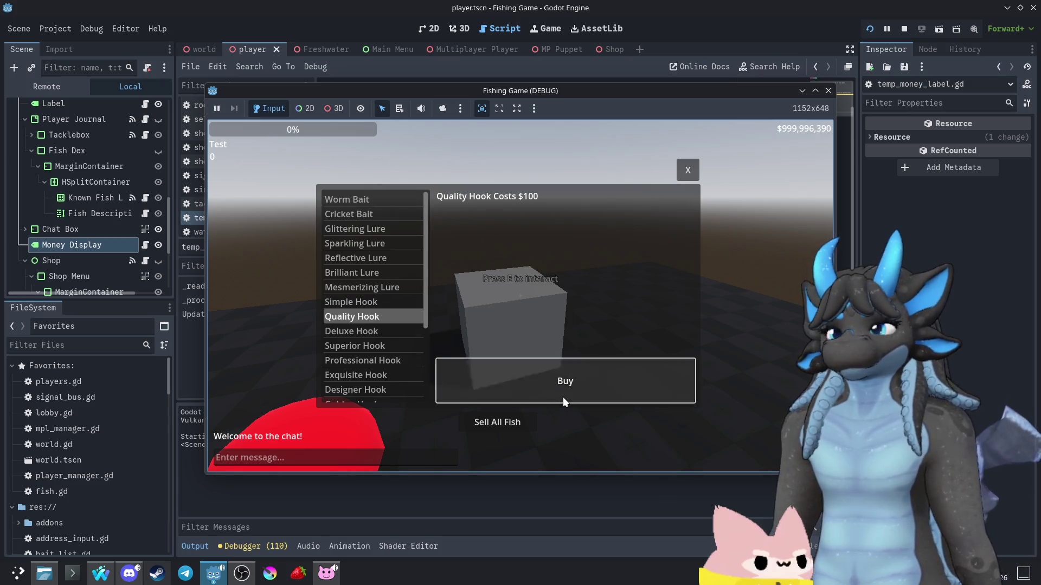
click(563, 397)
click(567, 396)
click(567, 397)
click(574, 398)
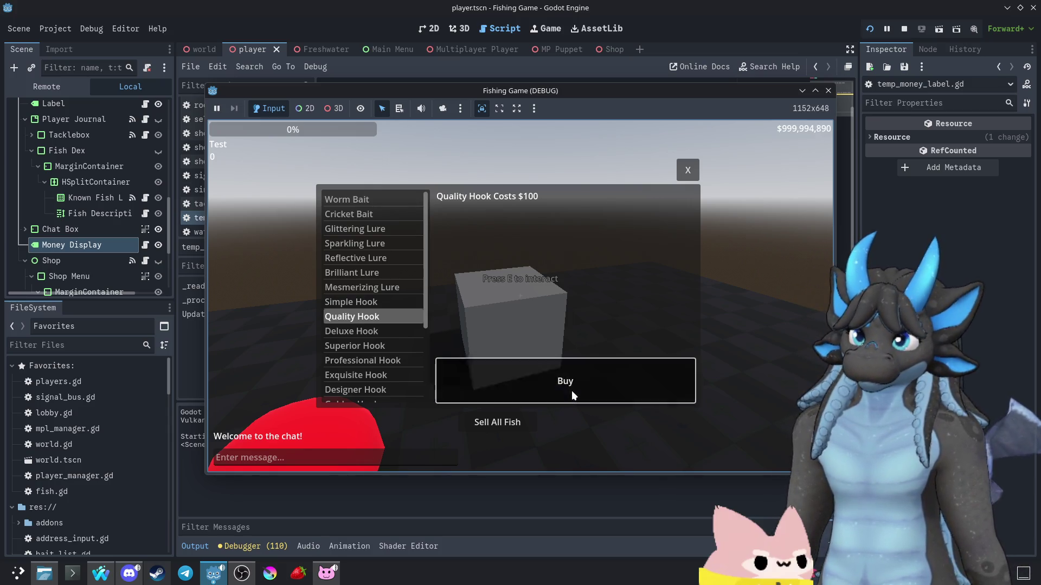
click(571, 390)
click(578, 389)
click(579, 388)
click(580, 389)
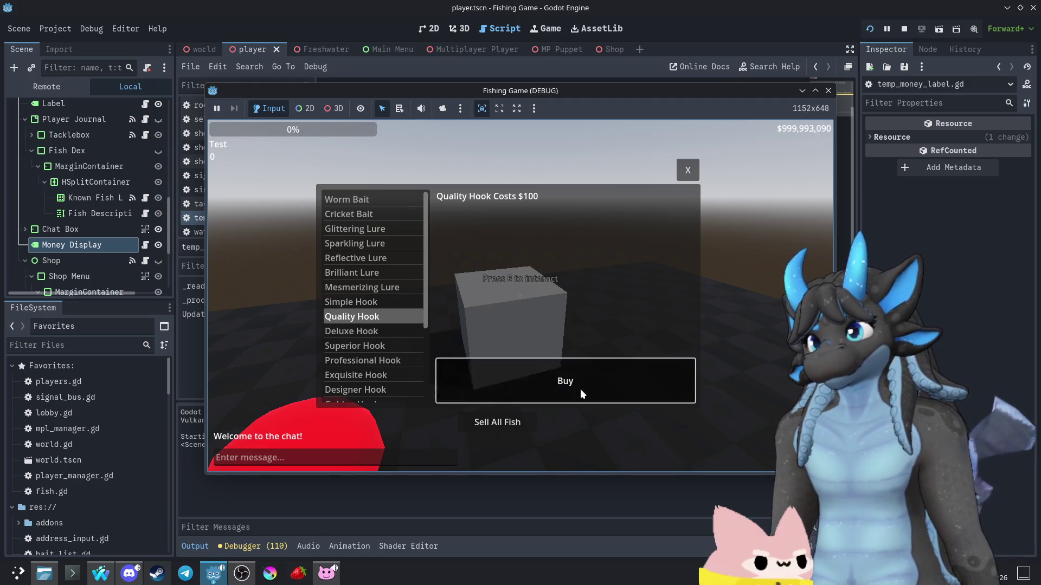
click(580, 389)
click(580, 389)
click(580, 389)
click(581, 389)
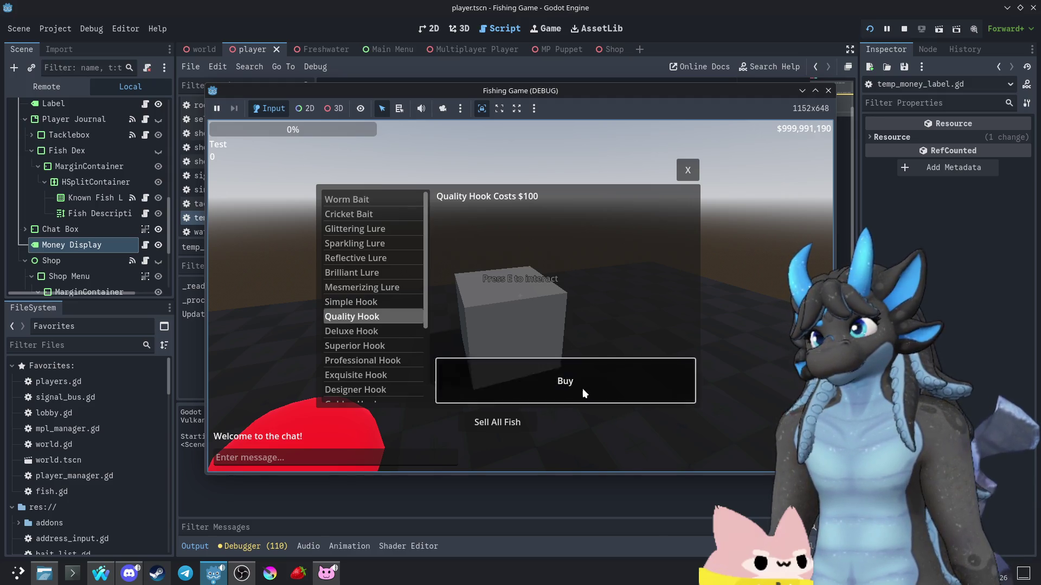
click(583, 388)
click(583, 388)
click(583, 388)
click(583, 389)
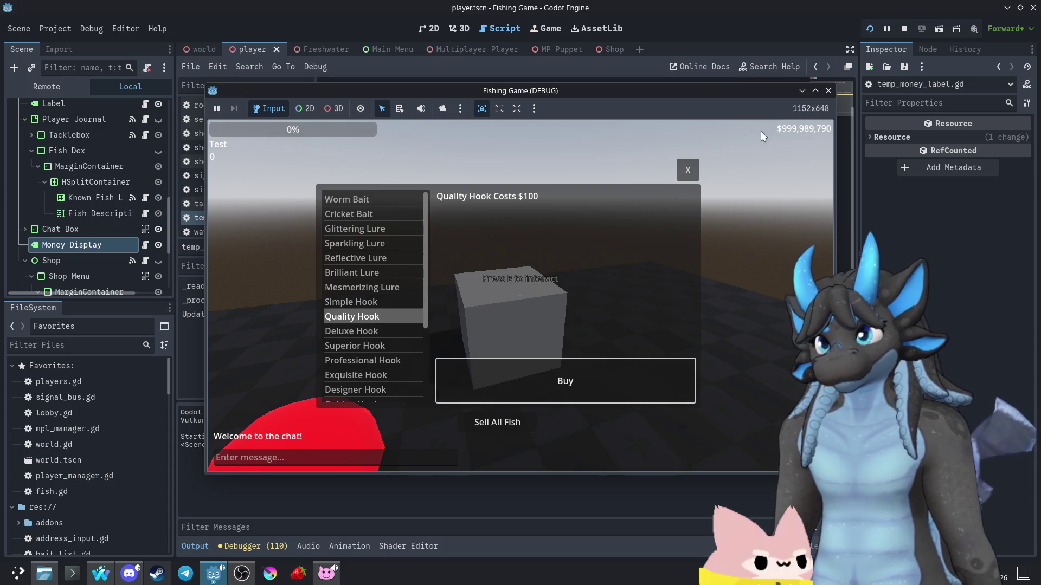
click(827, 90)
click(588, 282)
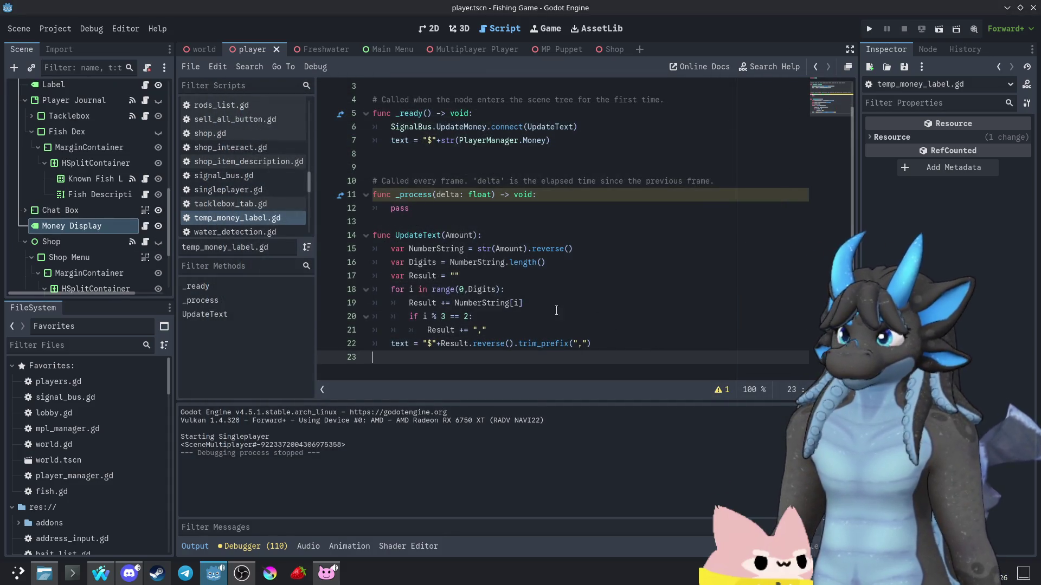
- Review the UpdateText formatting code: the reversal, empty Result, for loop and comma line
click(334, 247)
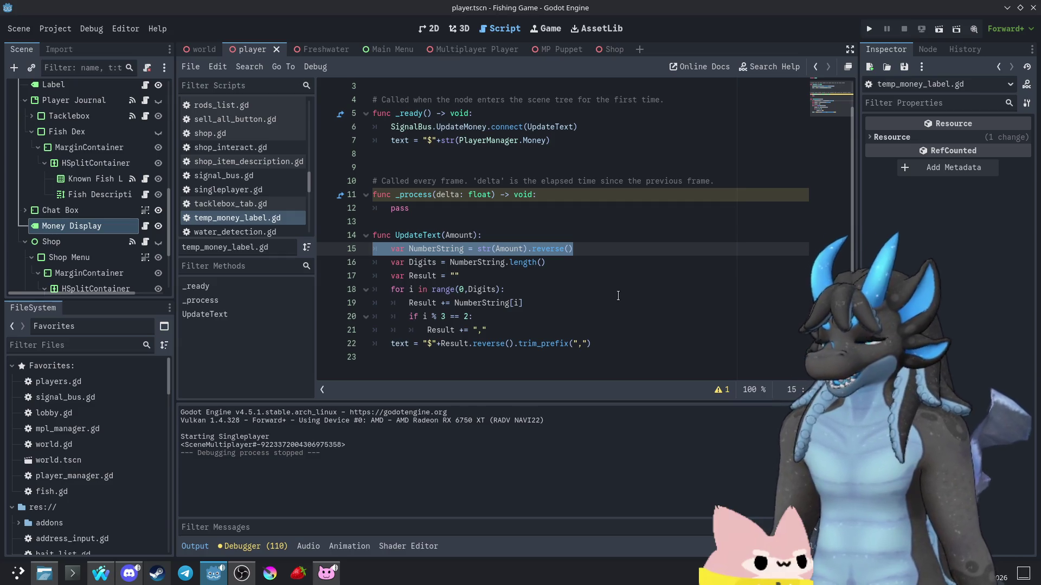
click(594, 330)
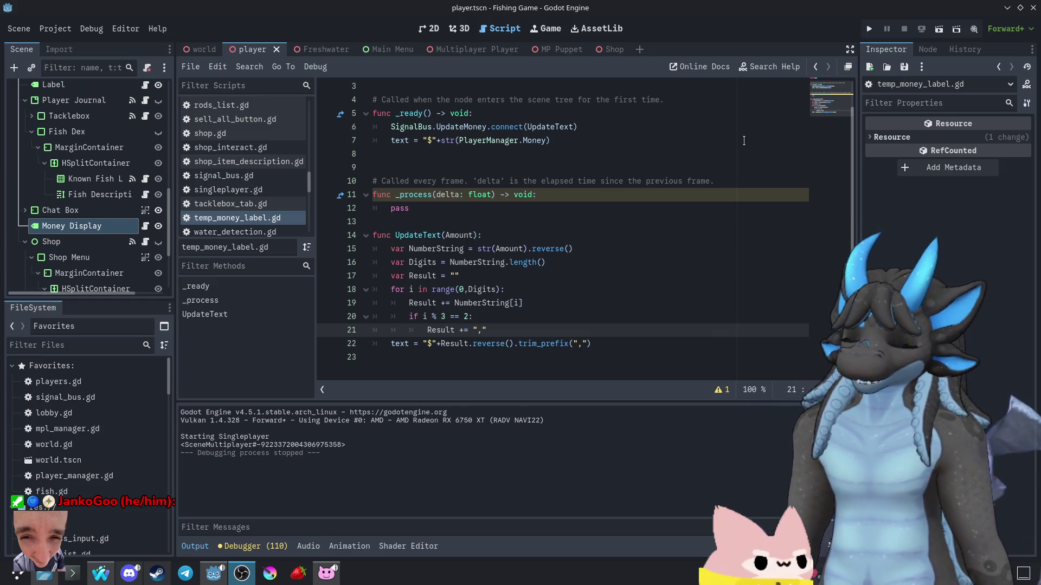
click(558, 316)
click(566, 304)
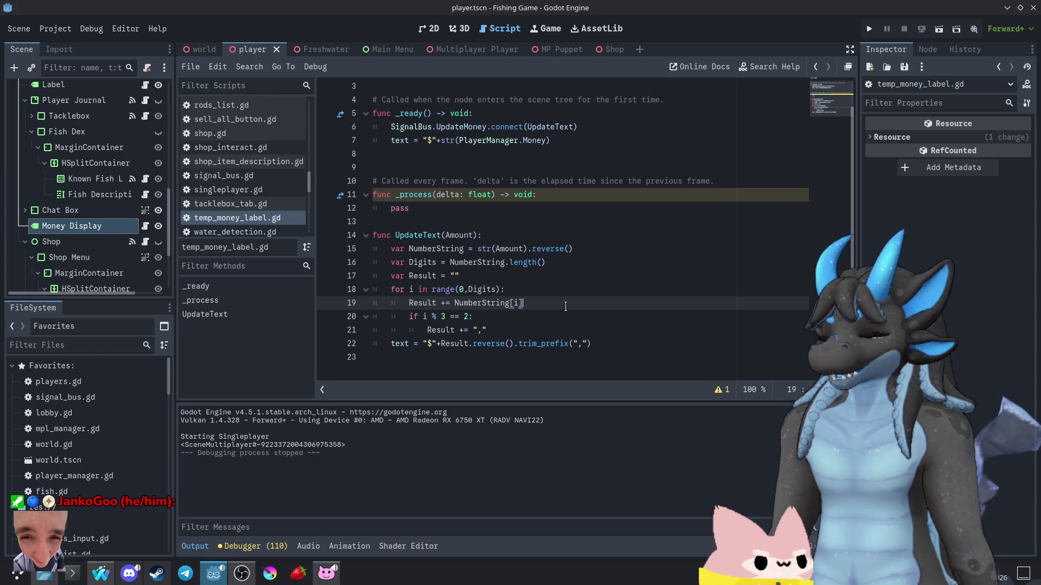
click(566, 293)
click(580, 279)
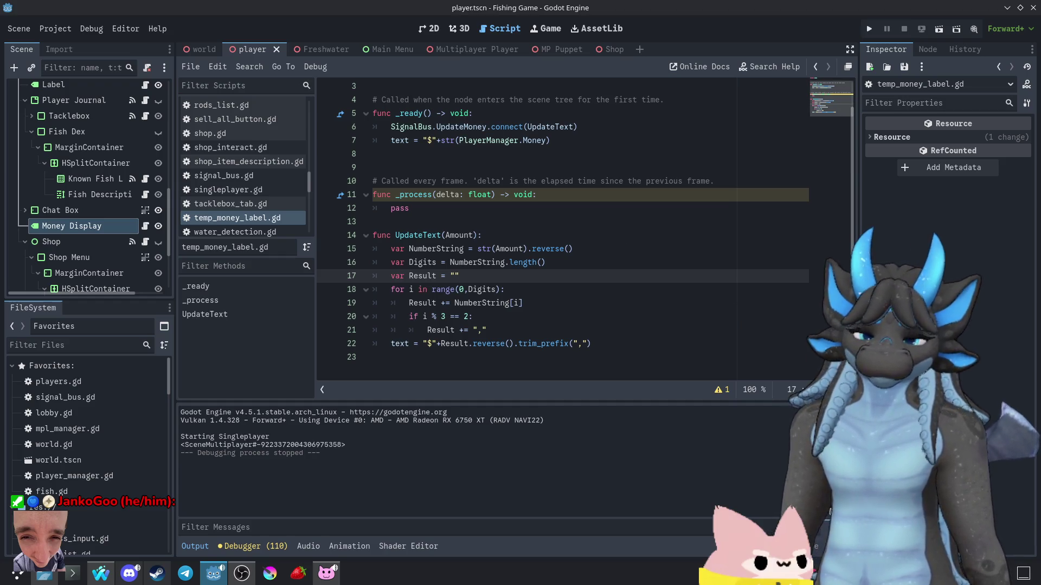
key(Down)
key(Down)
key(Down)
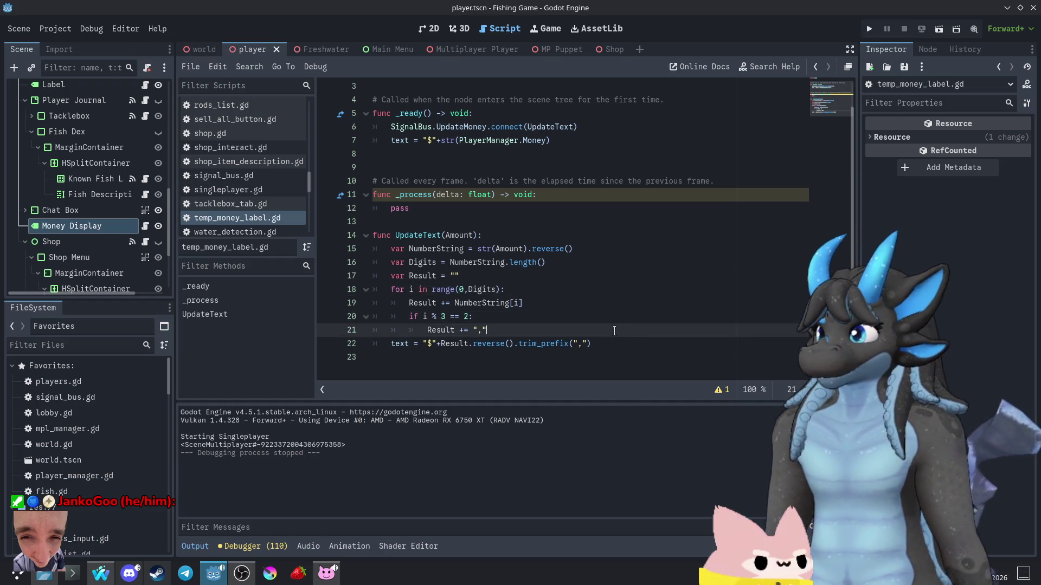
click(630, 341)
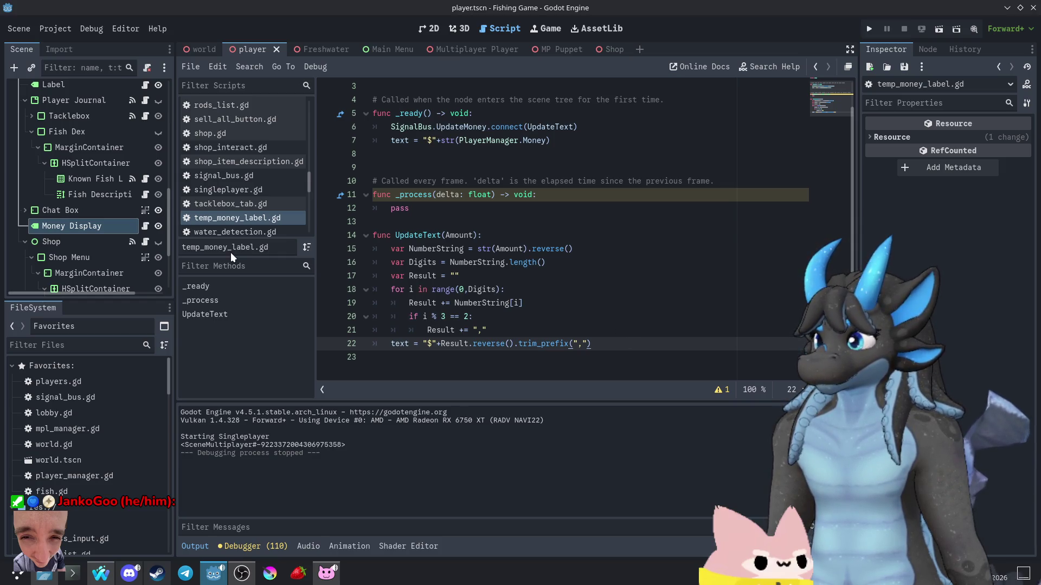
scroll(551, 261, up, 2)
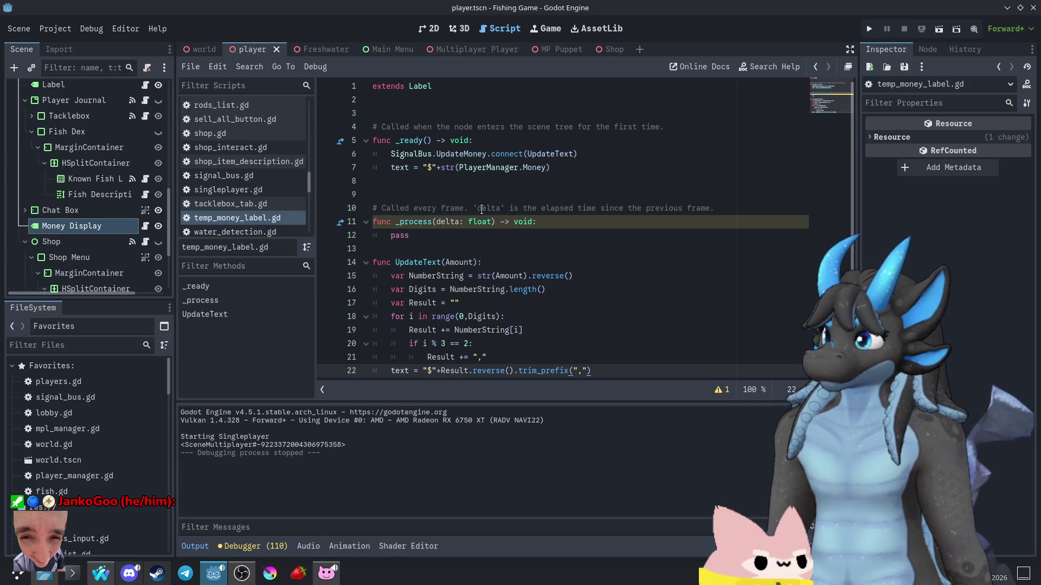
- Add UpdateText(PlayerManager.Money) after the text assignment in _ready and run the project
drag(477, 262, 396, 262)
key(ctrl+c)
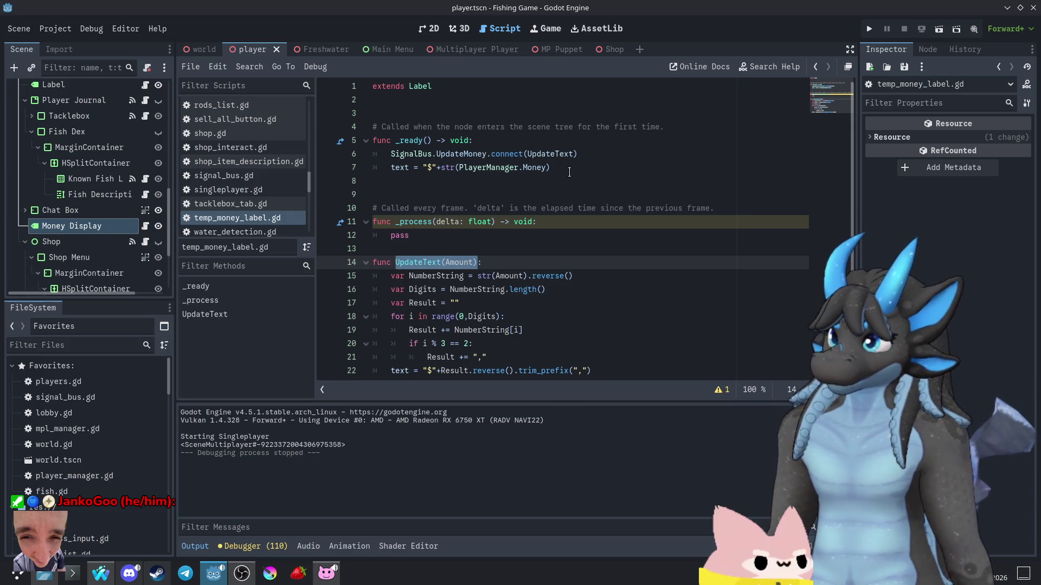
click(569, 169)
key(Return)
key(ctrl+v)
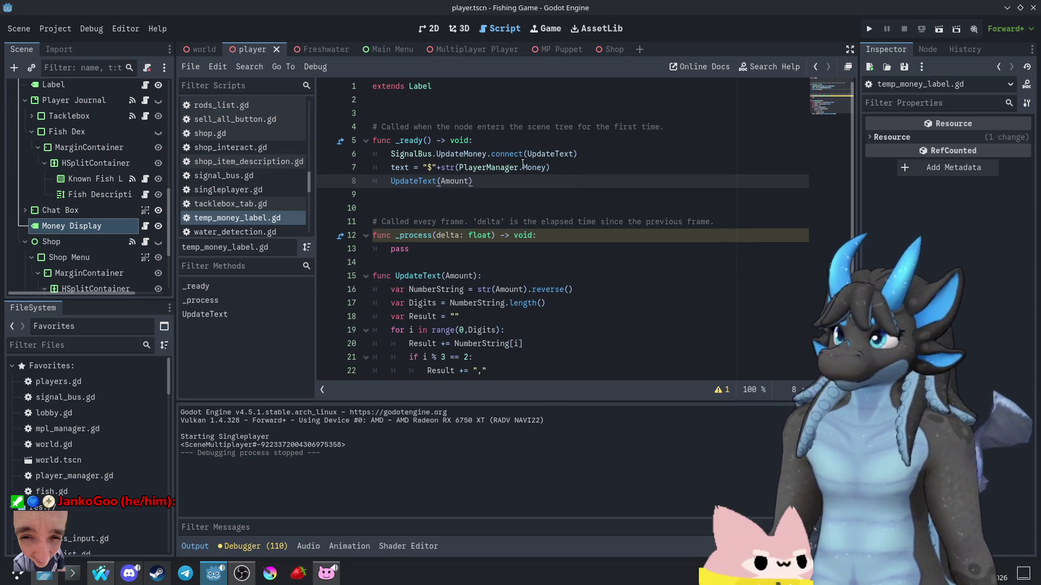
drag(548, 167, 458, 167)
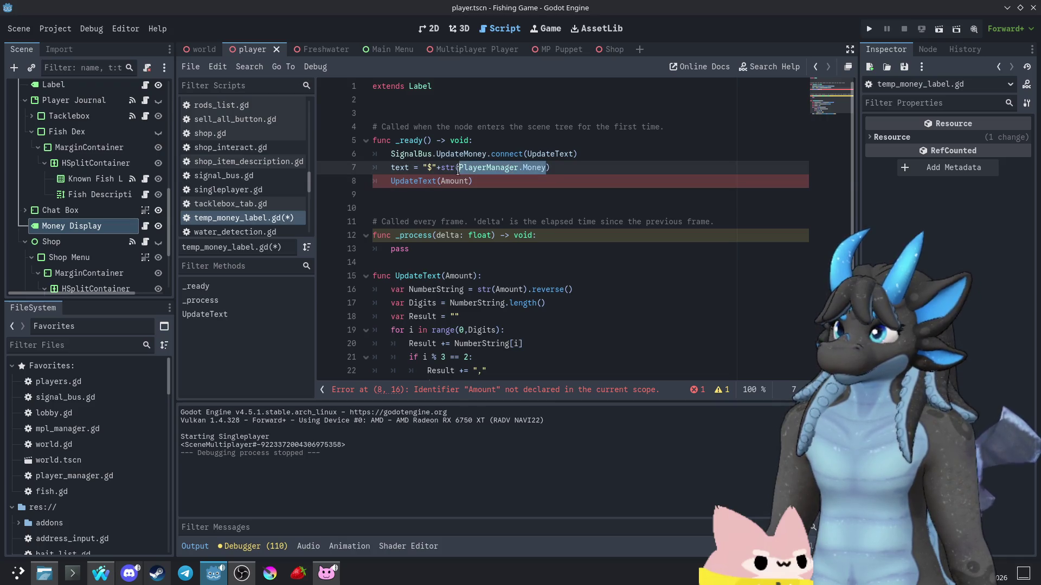
key(ctrl+c)
double_click(455, 181)
key(ctrl+v)
click(869, 28)
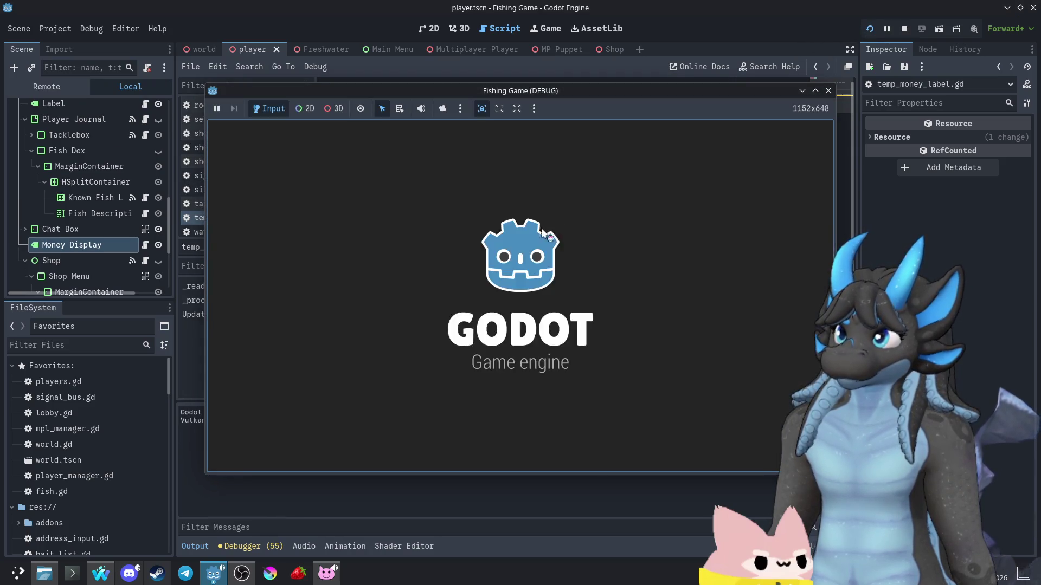
- Play, verify money shows $1,000,000,000 while toggling the Tacklebox panel, then stop the game
click(534, 273)
key(w)
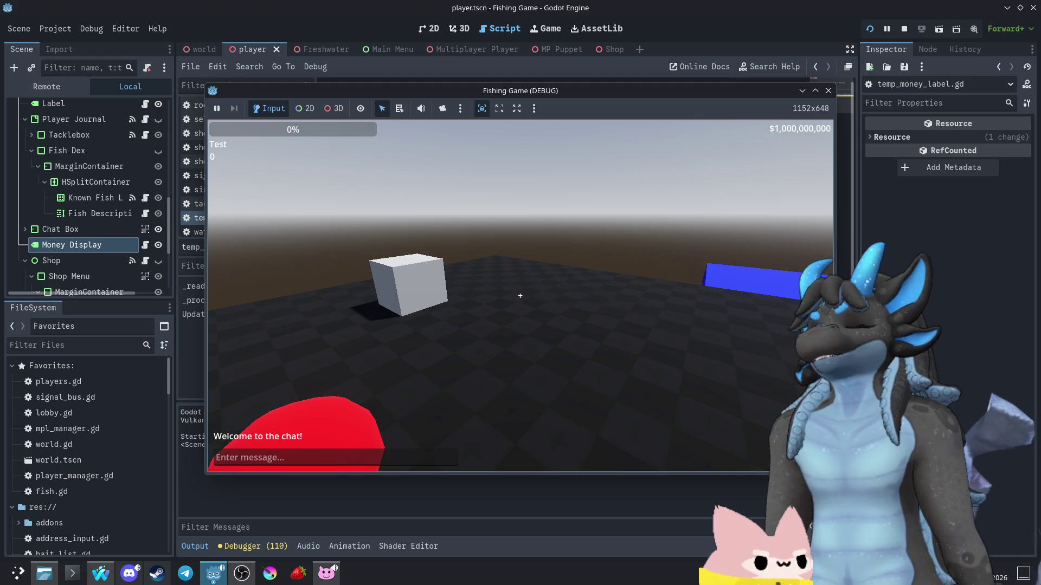
key(Tab)
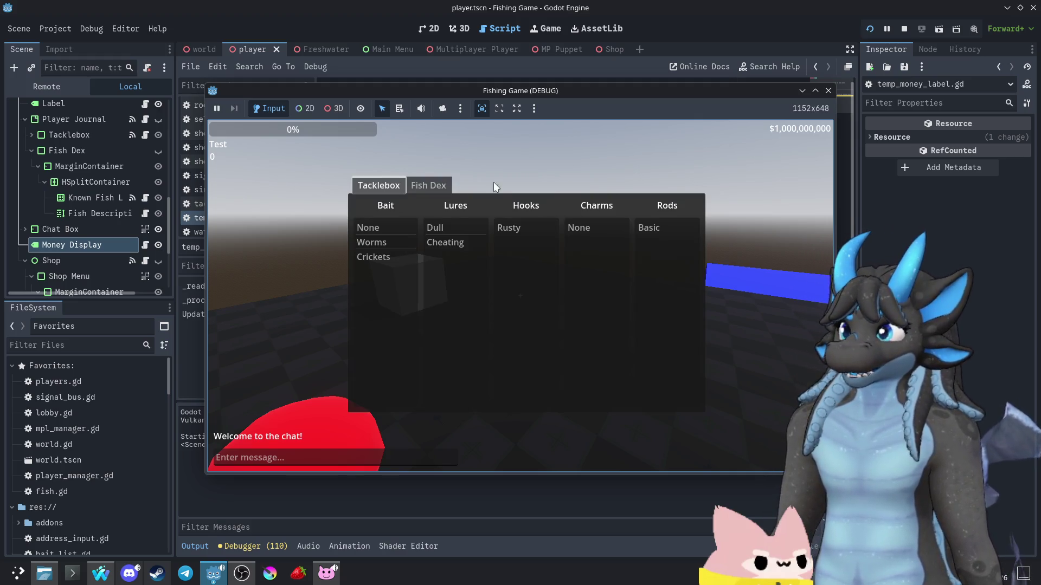
key(Tab)
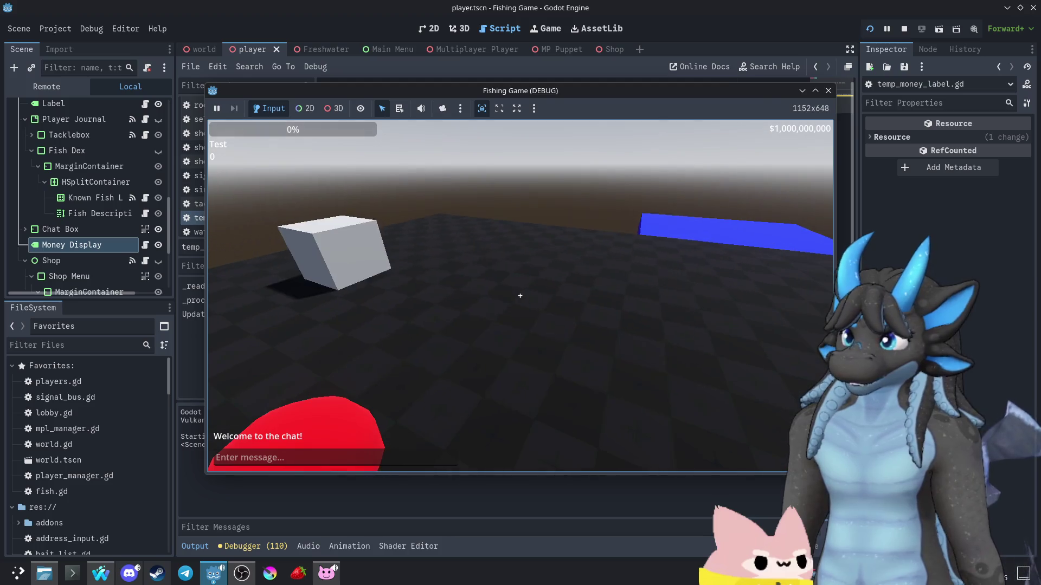
key(Tab)
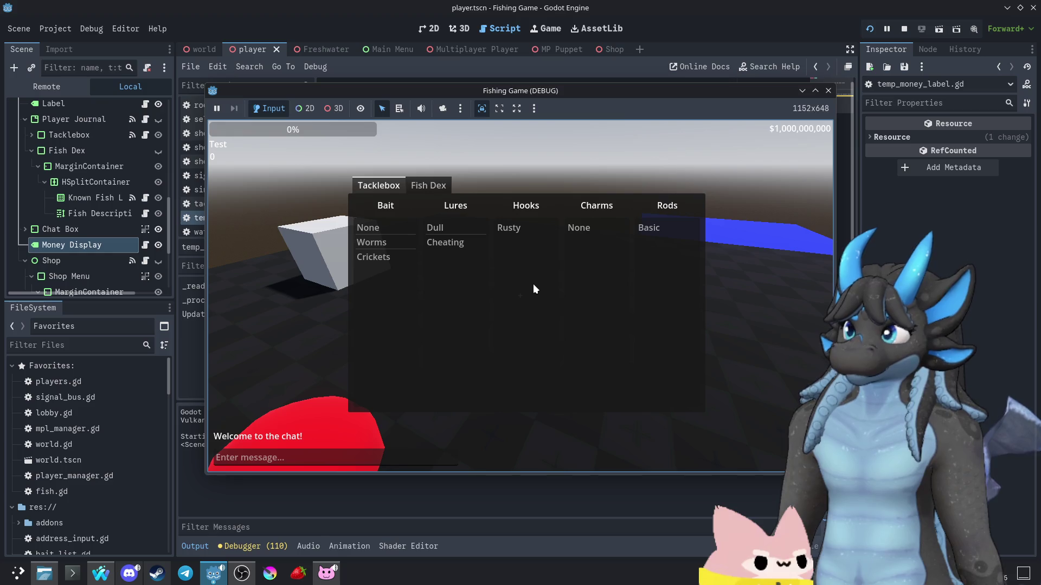
key(Tab)
key(Tab)
key(Tab)
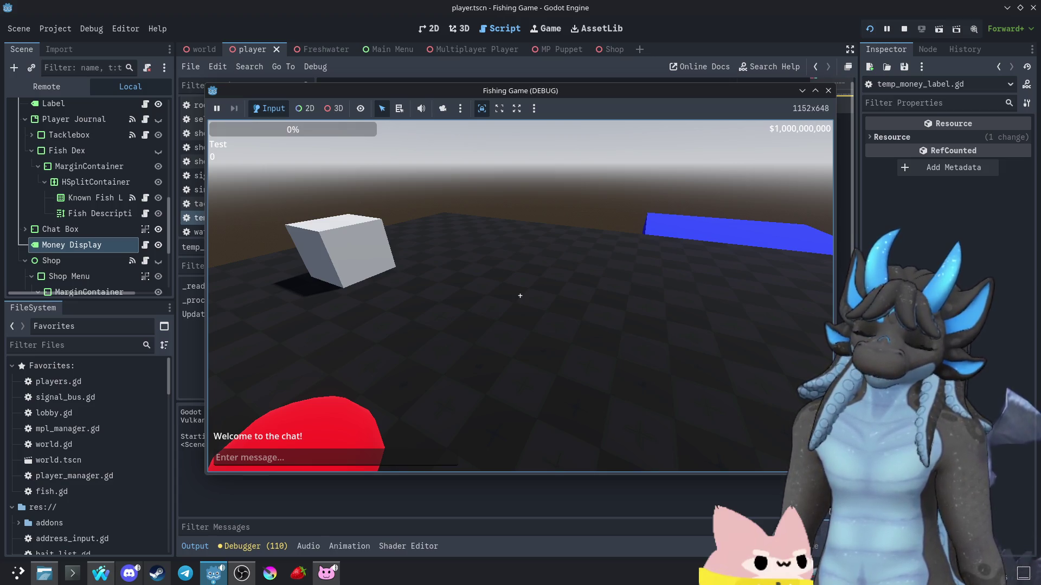
key(Tab)
click(828, 91)
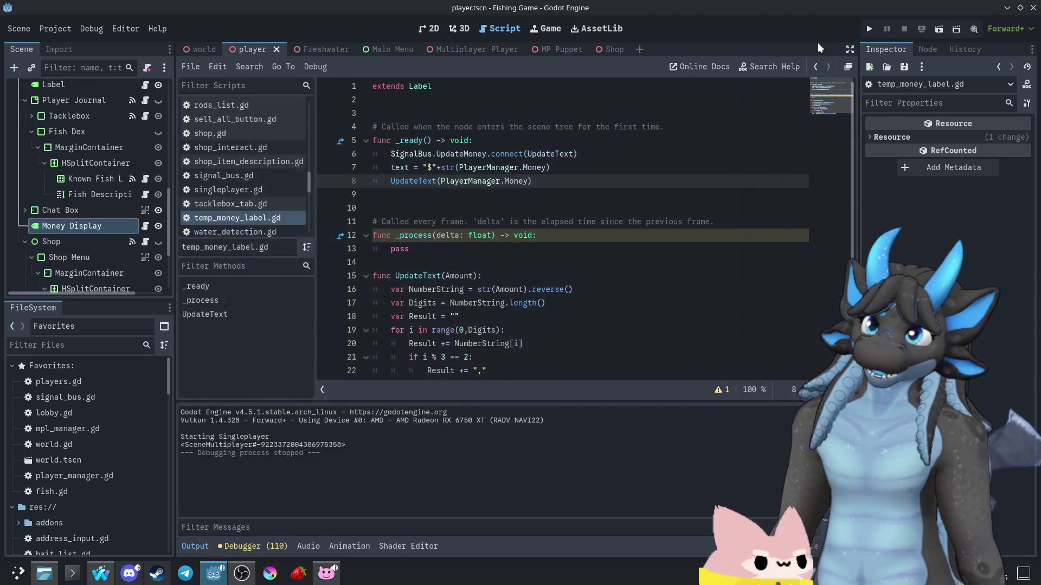
click(756, 169)
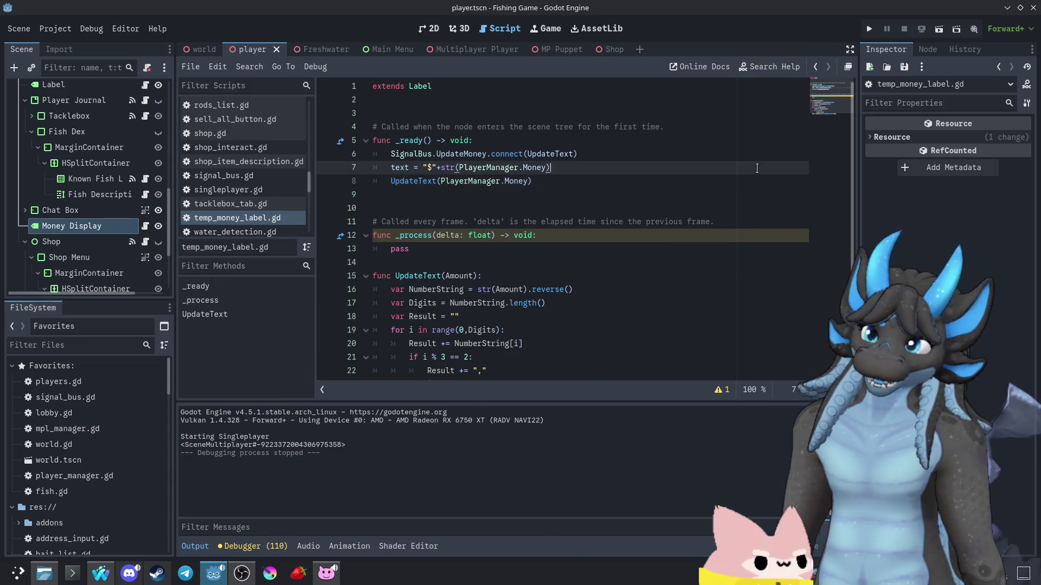